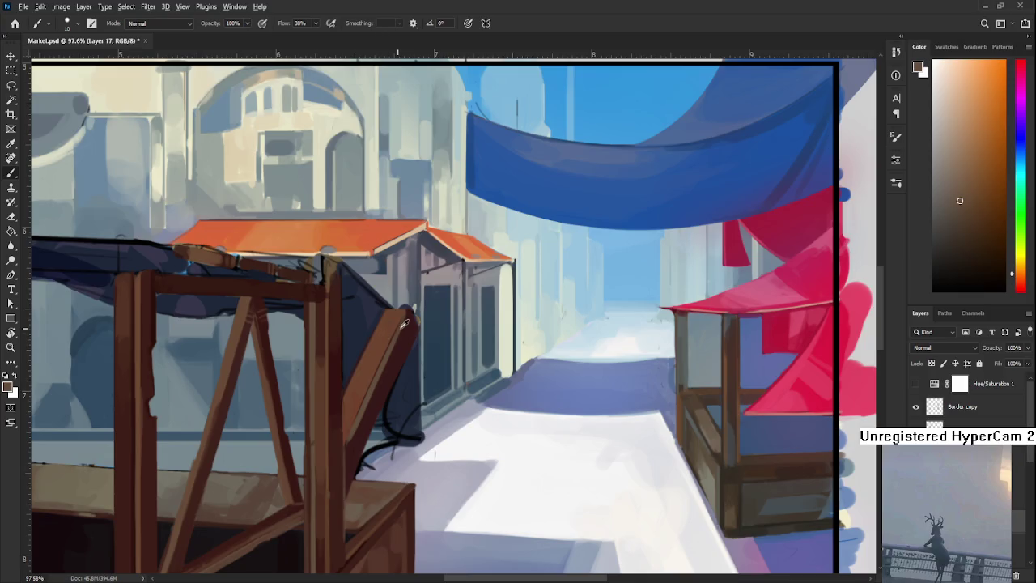
# Sample darker and lighter browns from the wooden post.
pyautogui.keyDown('alt'); pyautogui.click(409, 330); pyautogui.keyUp('alt')
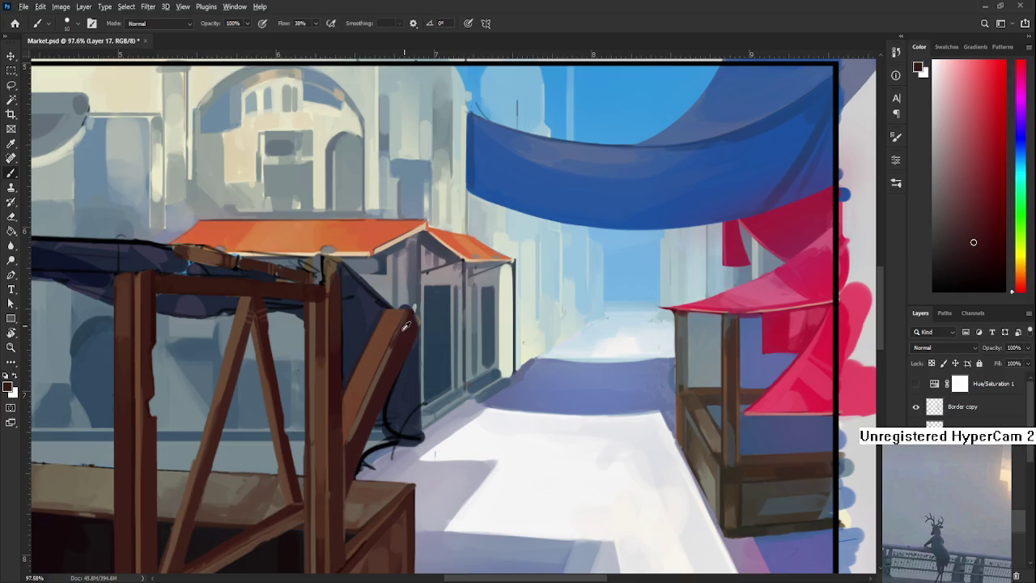
pyautogui.keyDown('alt'); pyautogui.click(386, 357); pyautogui.keyUp('alt')
pyautogui.keyDown('alt'); pyautogui.click(396, 339); pyautogui.keyUp('alt')
pyautogui.keyDown('alt'); pyautogui.click(405, 317); pyautogui.keyUp('alt')
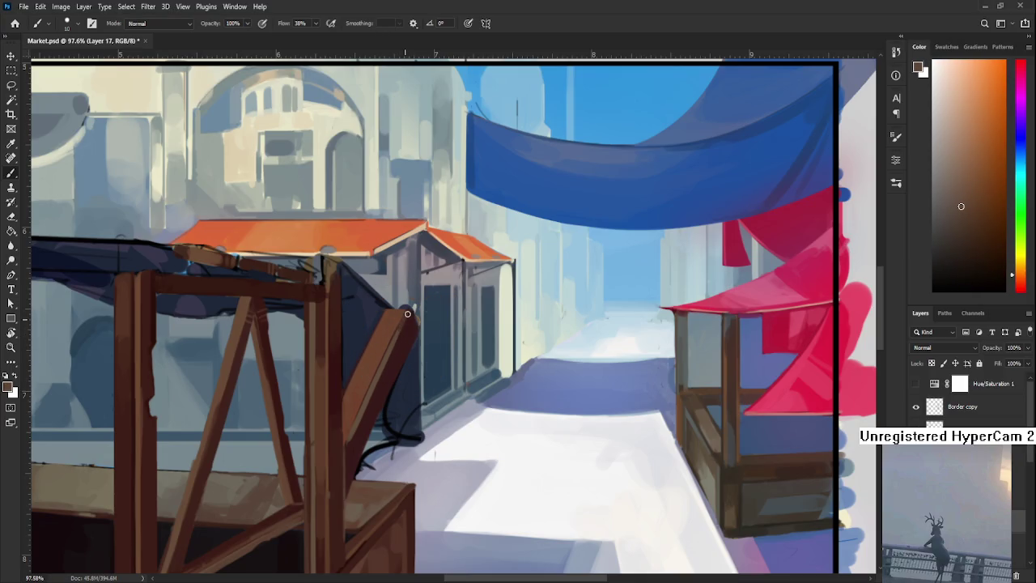
pyautogui.keyDown('alt'); pyautogui.click(409, 323); pyautogui.keyUp('alt')
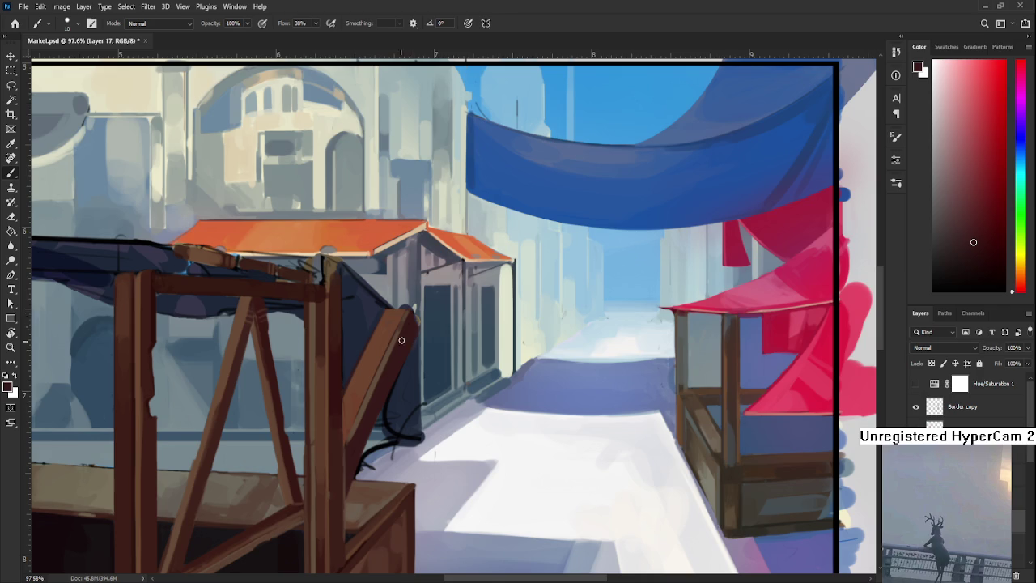
pyautogui.keyDown('alt'); pyautogui.click(376, 376); pyautogui.keyUp('alt')
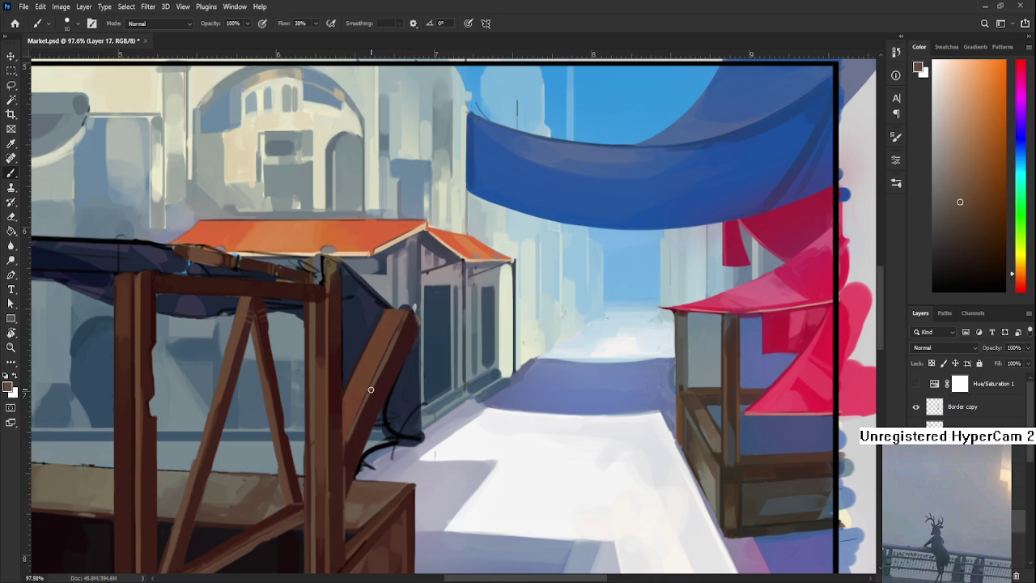
pyautogui.keyDown('alt'); pyautogui.click(356, 440); pyautogui.keyUp('alt')
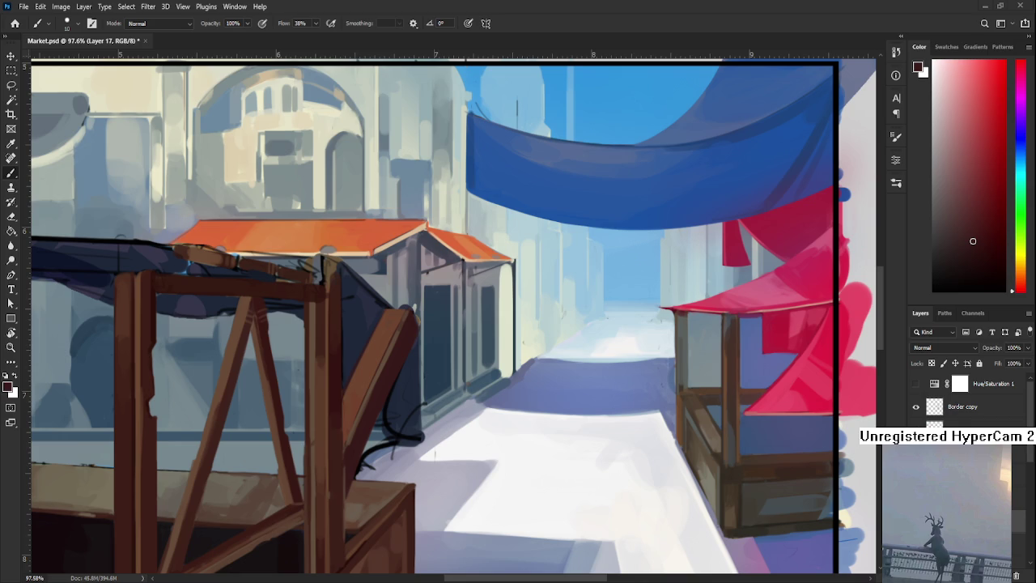
# Sample browns along the leaning plank, working down toward its lower end.
pyautogui.scroll(-2, 405, 486)
pyautogui.scroll(3, 373, 481)
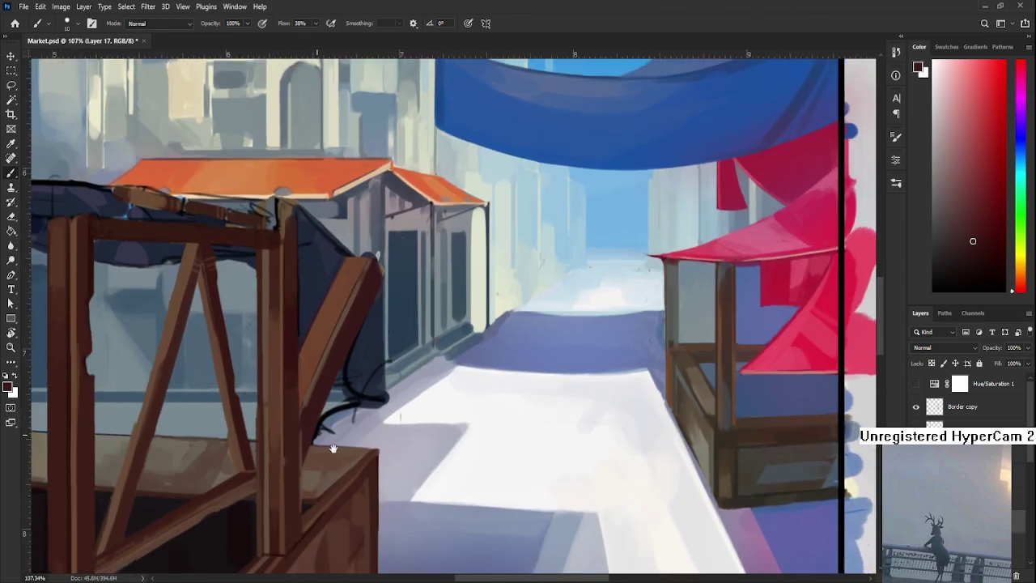
pyautogui.moveTo(333, 450); pyautogui.dragTo(373, 486)
pyautogui.moveTo(364, 394)
pyautogui.mouseDown()
pyautogui.moveTo(321, 448)
pyautogui.moveTo(312, 428)
pyautogui.mouseUp()
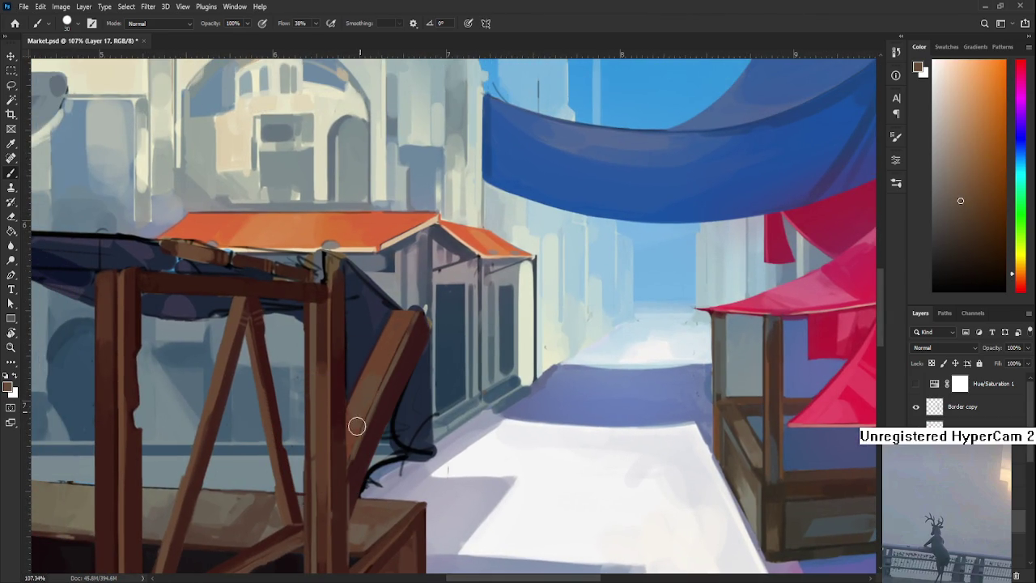
pyautogui.keyDown('alt'); pyautogui.click(370, 380); pyautogui.keyUp('alt')
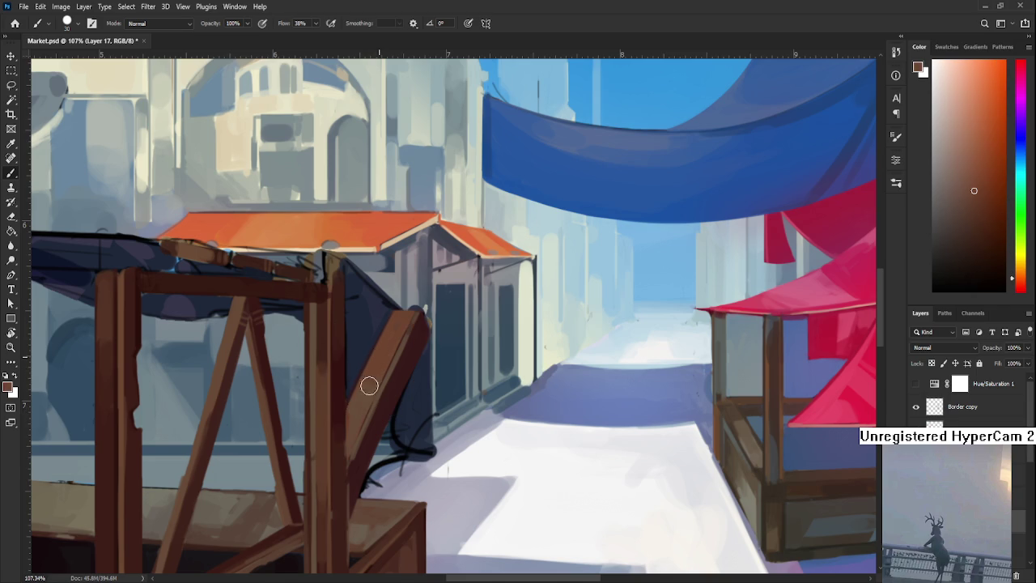
pyautogui.scroll(2, 370, 380)
pyautogui.keyDown('alt'); pyautogui.click(370, 379); pyautogui.keyUp('alt')
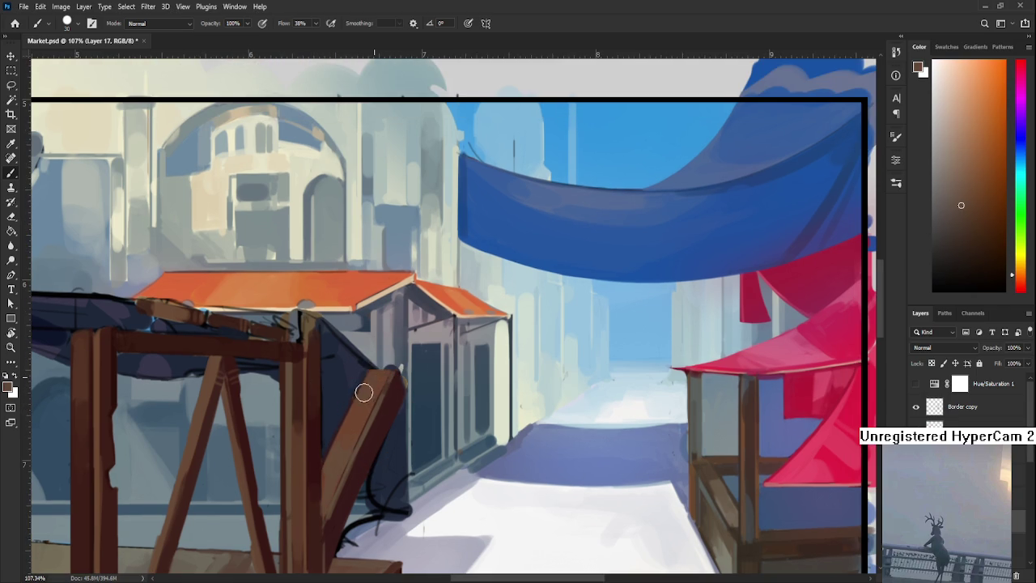
pyautogui.keyDown('alt'); pyautogui.click(373, 392); pyautogui.keyUp('alt')
pyautogui.keyDown('alt'); pyautogui.click(352, 435); pyautogui.keyUp('alt')
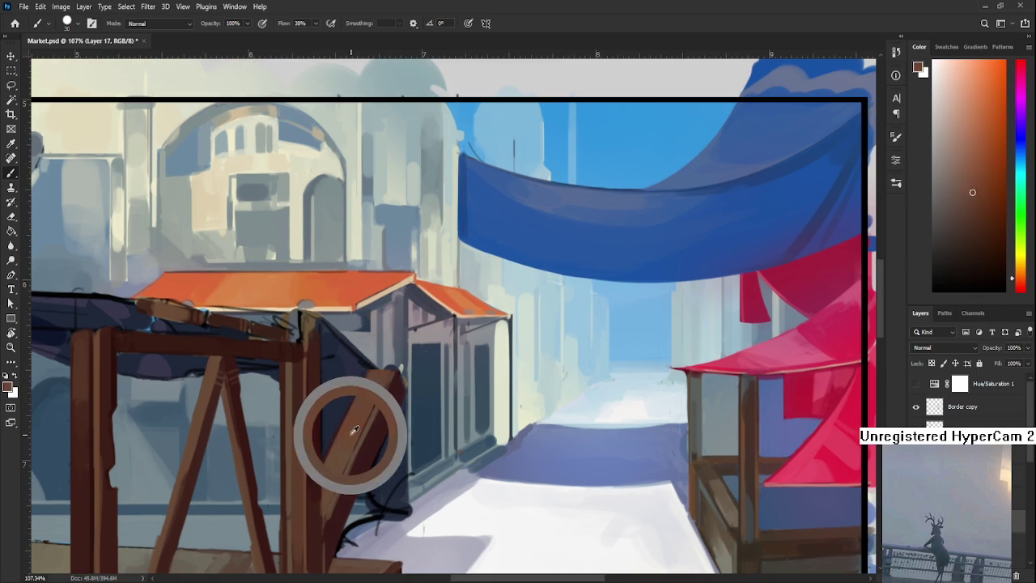
pyautogui.keyDown('alt'); pyautogui.click(337, 465); pyautogui.keyUp('alt')
pyautogui.keyDown('alt'); pyautogui.click(334, 476); pyautogui.keyUp('alt')
pyautogui.keyDown('alt'); pyautogui.click(334, 476); pyautogui.keyUp('alt')
# Sample more wood browns from the stall and the plank edge.
pyautogui.keyDown('alt'); pyautogui.click(351, 411); pyautogui.keyUp('alt')
pyautogui.moveTo(333, 526); pyautogui.dragTo(364, 424)
pyautogui.keyDown('alt'); pyautogui.click(363, 450); pyautogui.keyUp('alt')
pyautogui.keyDown('alt'); pyautogui.click(363, 444); pyautogui.keyUp('alt')
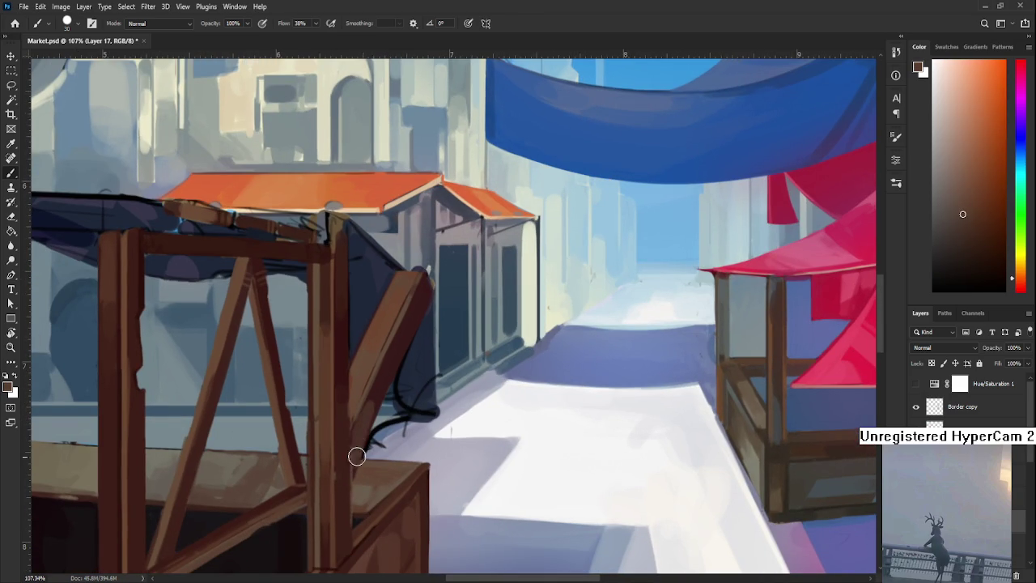
pyautogui.keyDown('alt'); pyautogui.click(379, 392); pyautogui.keyUp('alt')
pyautogui.keyDown('alt'); pyautogui.click(370, 411); pyautogui.keyUp('alt')
pyautogui.moveTo(389, 381); pyautogui.dragTo(359, 440)
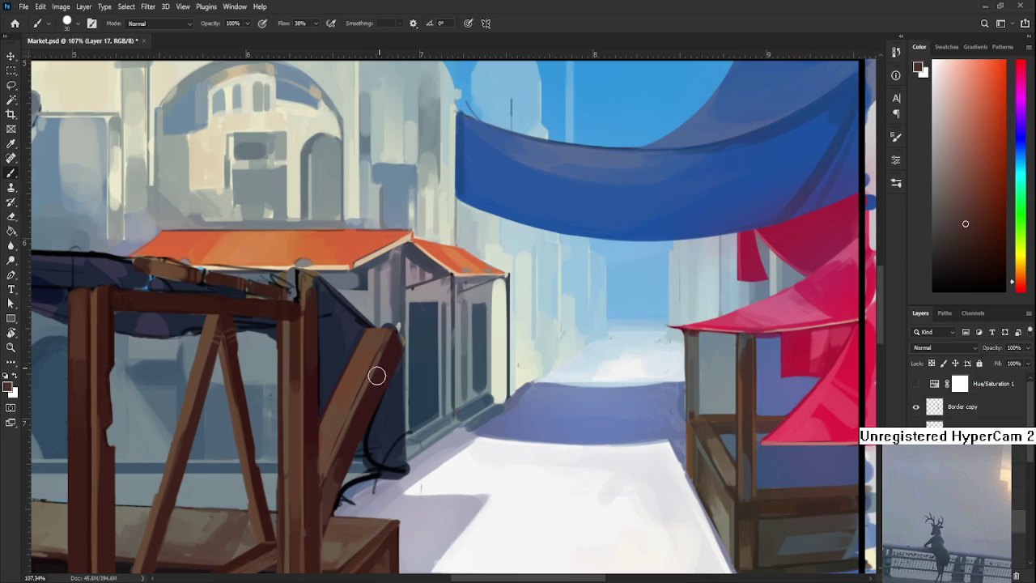
pyautogui.keyDown('alt'); pyautogui.click(360, 419); pyautogui.keyUp('alt')
pyautogui.keyDown('alt'); pyautogui.click(364, 394); pyautogui.keyUp('alt')
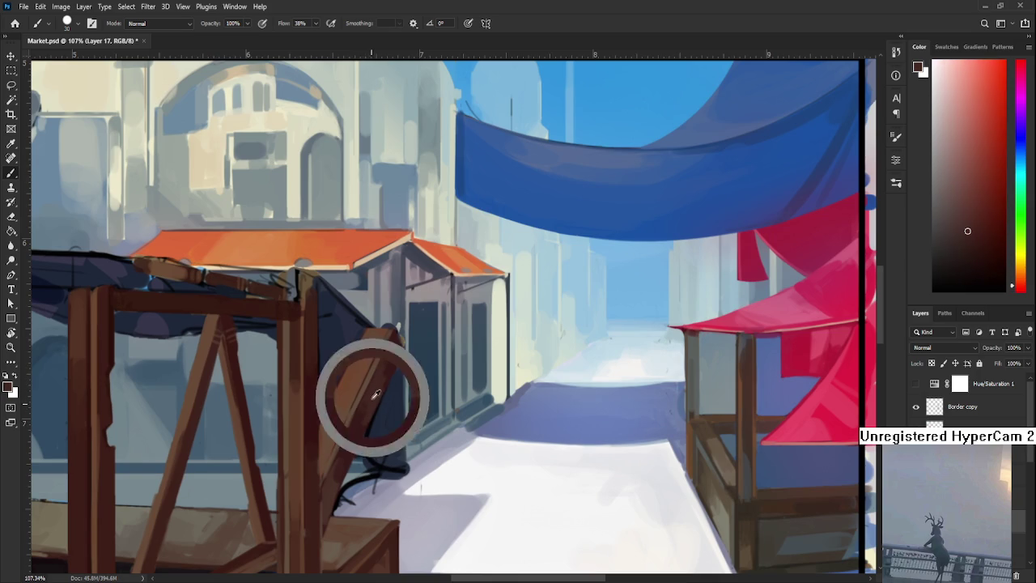
pyautogui.keyDown('alt'); pyautogui.click(387, 360); pyautogui.keyUp('alt')
pyautogui.keyDown('alt'); pyautogui.click(370, 404); pyautogui.keyUp('alt')
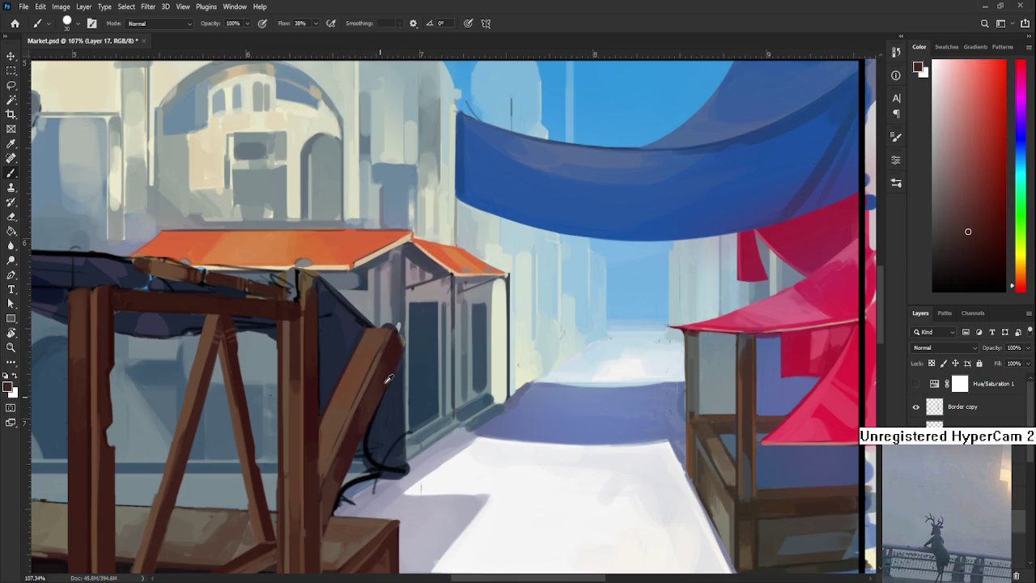
pyautogui.keyDown('alt'); pyautogui.click(370, 400); pyautogui.keyUp('alt')
pyautogui.keyDown('alt'); pyautogui.click(395, 362); pyautogui.keyUp('alt')
# Zoom out and back in repeatedly to inspect the stall and plank.
pyautogui.moveTo(393, 359); pyautogui.dragTo(403, 344)
pyautogui.scroll(-4, 405, 353)
pyautogui.scroll(-4, 405, 353)
pyautogui.scroll(-2, 405, 353)
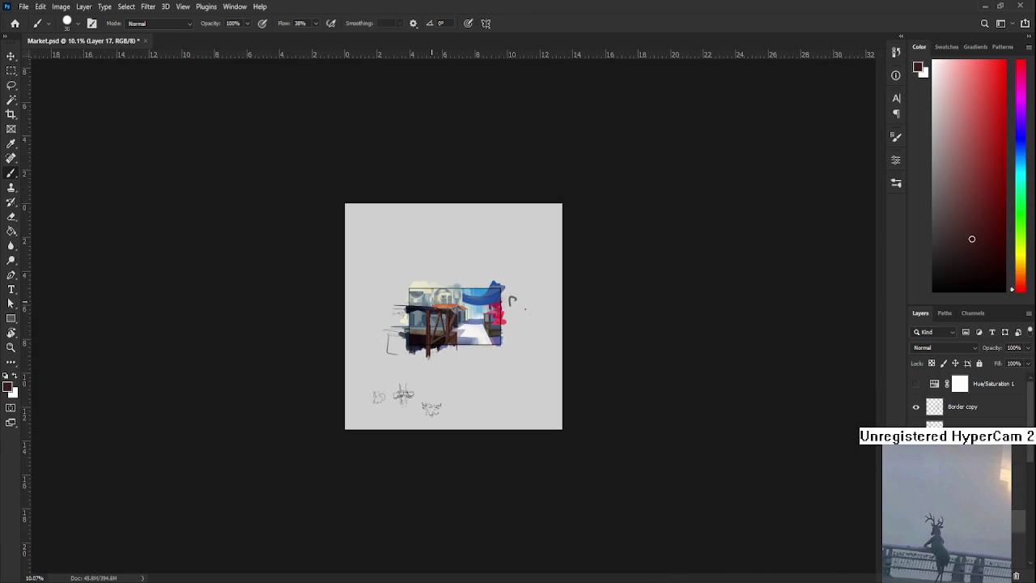
pyautogui.scroll(4, 453, 311)
pyautogui.scroll(3, 452, 309)
pyautogui.scroll(3, 450, 308)
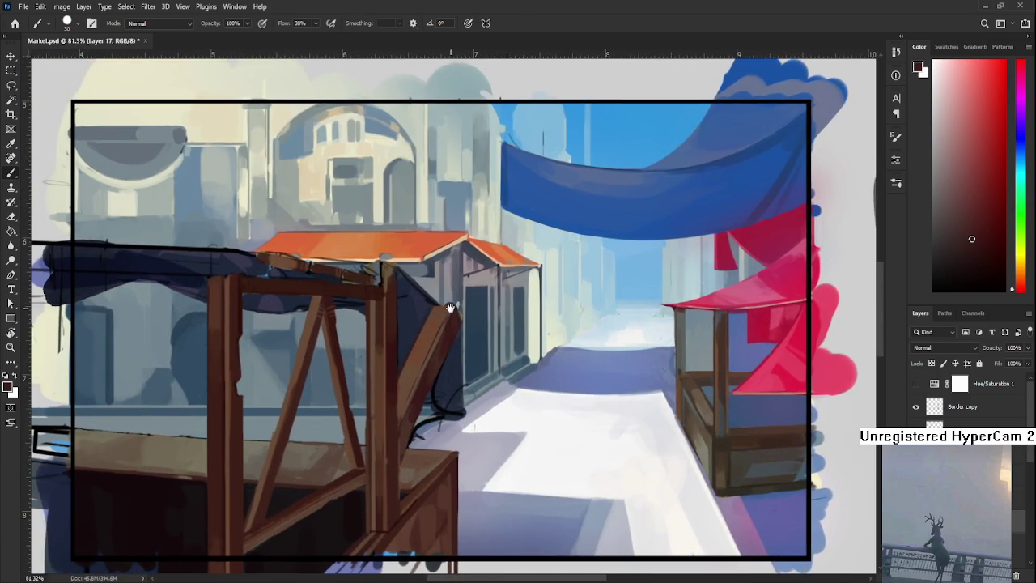
pyautogui.moveTo(451, 307); pyautogui.dragTo(456, 370)
pyautogui.scroll(-2, 458, 376)
pyautogui.scroll(-3, 460, 385)
pyautogui.scroll(-1, 459, 386)
pyautogui.scroll(-1, 460, 386)
pyautogui.scroll(3, 460, 386)
pyautogui.scroll(2, 460, 385)
pyautogui.scroll(-2, 461, 386)
pyautogui.scroll(-2, 460, 386)
pyautogui.scroll(1, 460, 385)
pyautogui.scroll(3, 460, 386)
pyautogui.scroll(-2, 460, 386)
pyautogui.scroll(2, 461, 386)
pyautogui.scroll(1, 474, 397)
pyautogui.scroll(-2, 485, 412)
pyautogui.scroll(-2, 486, 413)
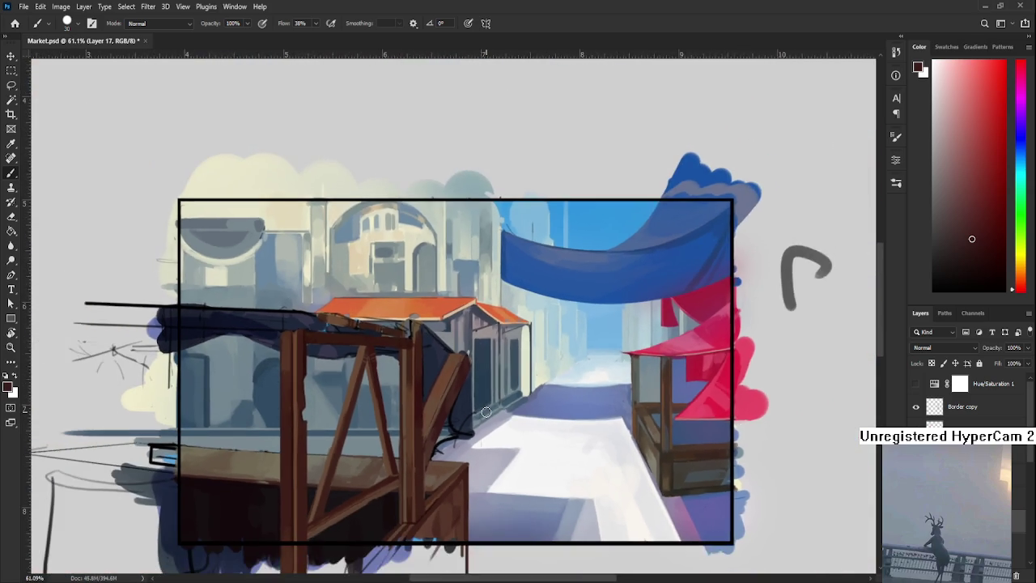
pyautogui.scroll(1, 486, 412)
pyautogui.scroll(2, 424, 416)
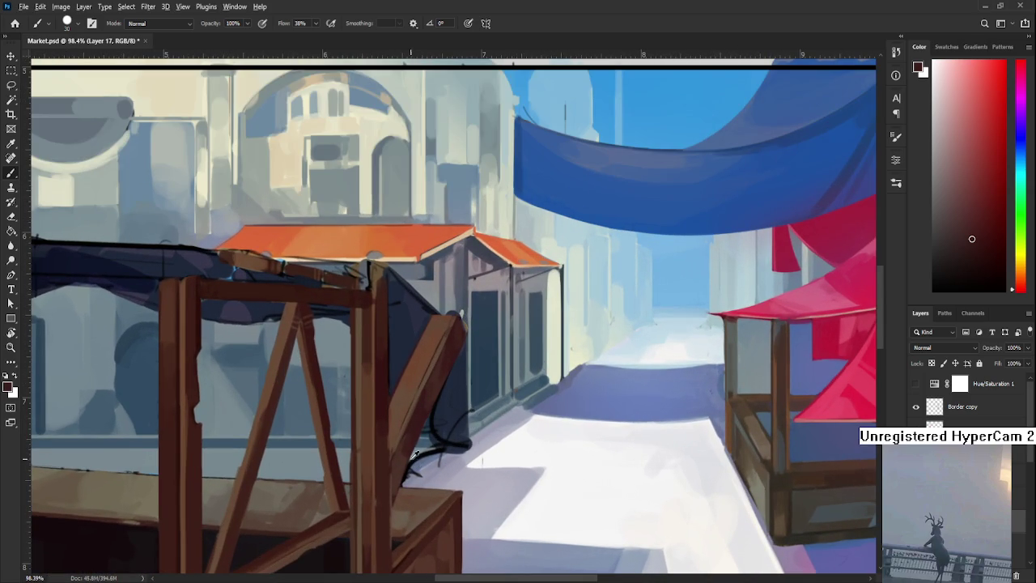
# Brush dark orange-brown onto the plank's lower end, then view the whole painting.
pyautogui.keyDown('alt'); pyautogui.click(403, 495); pyautogui.keyUp('alt')
pyautogui.moveTo(403, 496); pyautogui.dragTo(396, 503)
pyautogui.hotkey('ctrl', '0')
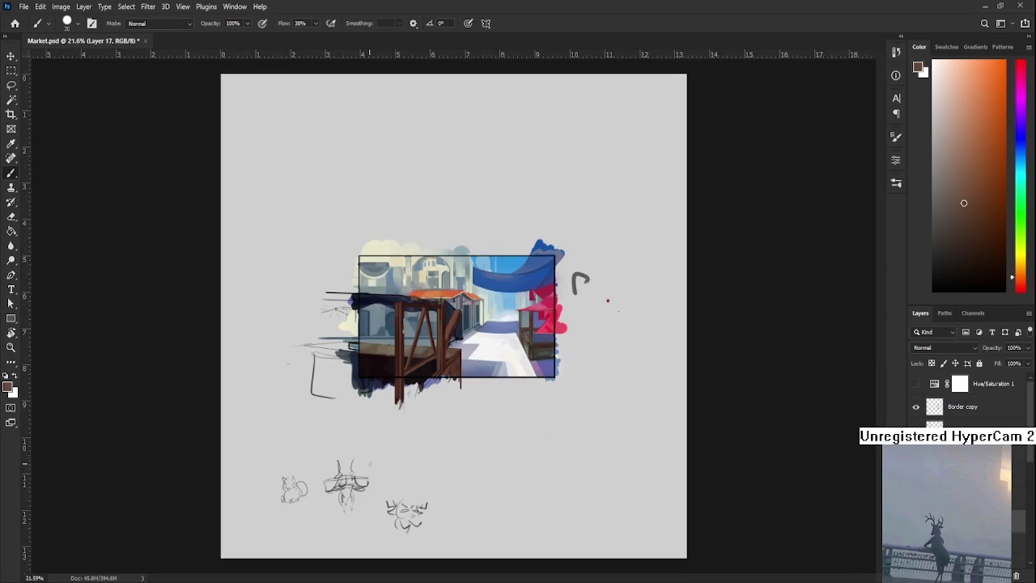
pyautogui.scroll(5, 424, 313)
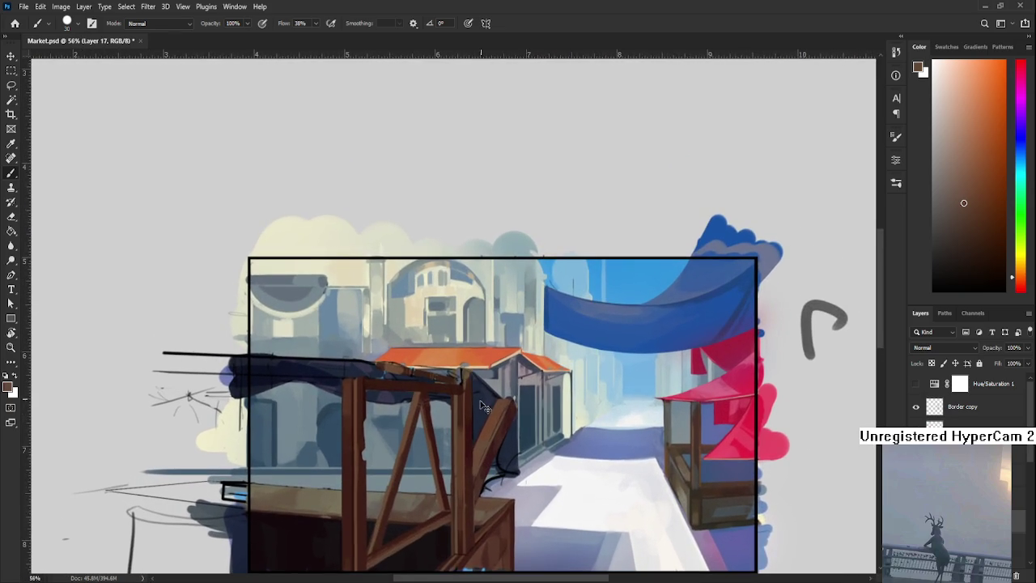
pyautogui.moveTo(478, 413); pyautogui.dragTo(437, 428)
pyautogui.scroll(2, 437, 428)
pyautogui.keyDown('alt'); pyautogui.click(443, 405); pyautogui.keyUp('alt')
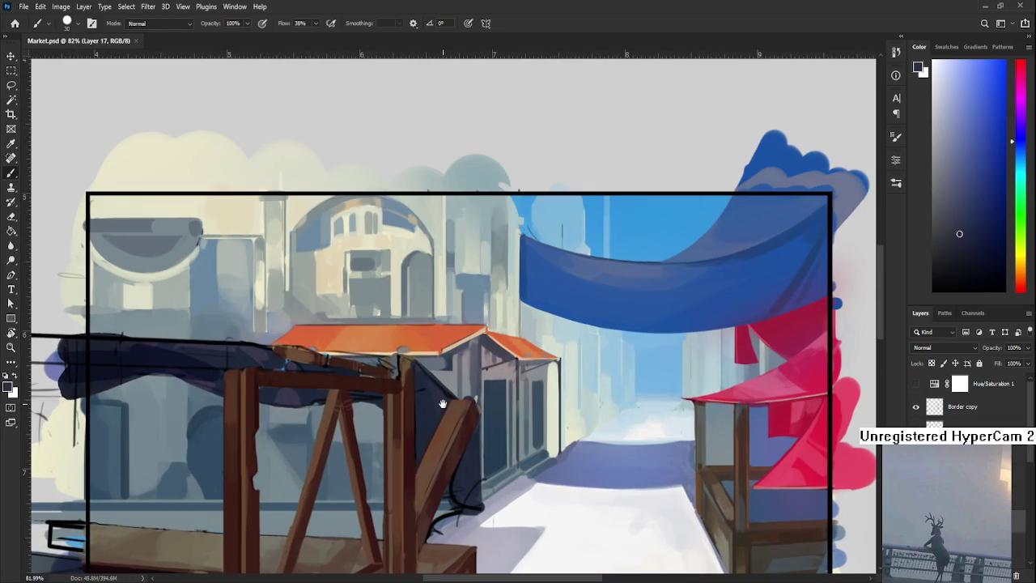
# Repaint the leaning plank and brush dark cloth down beside it.
pyautogui.moveTo(398, 460); pyautogui.dragTo(308, 434)
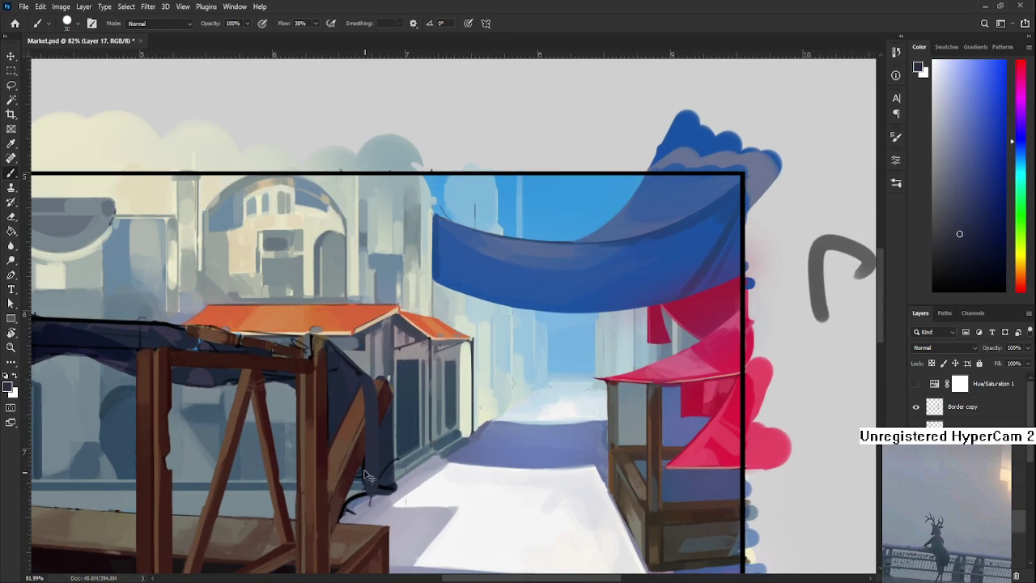
pyautogui.moveTo(382, 379); pyautogui.dragTo(375, 470)
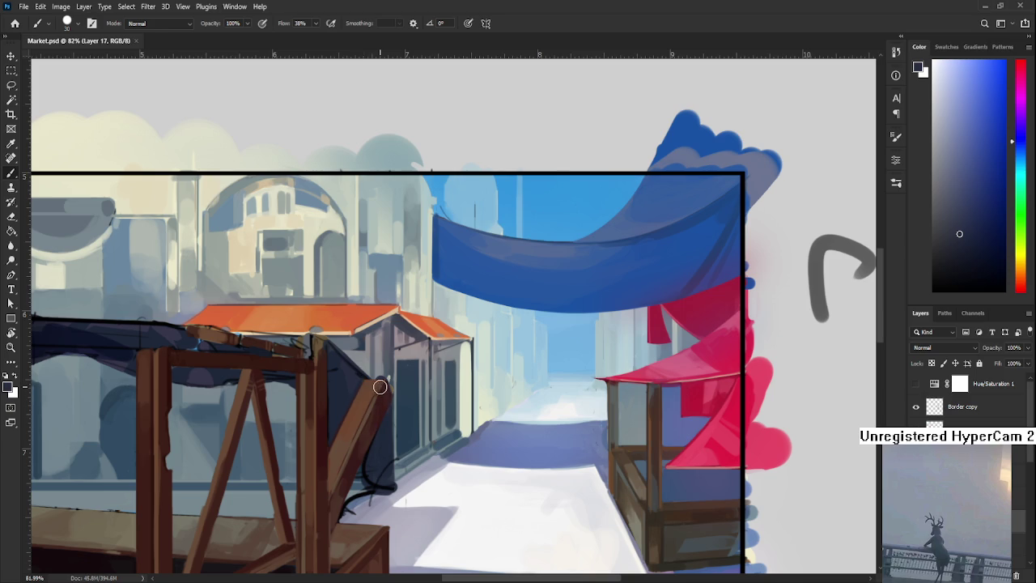
pyautogui.moveTo(377, 409); pyautogui.dragTo(365, 465)
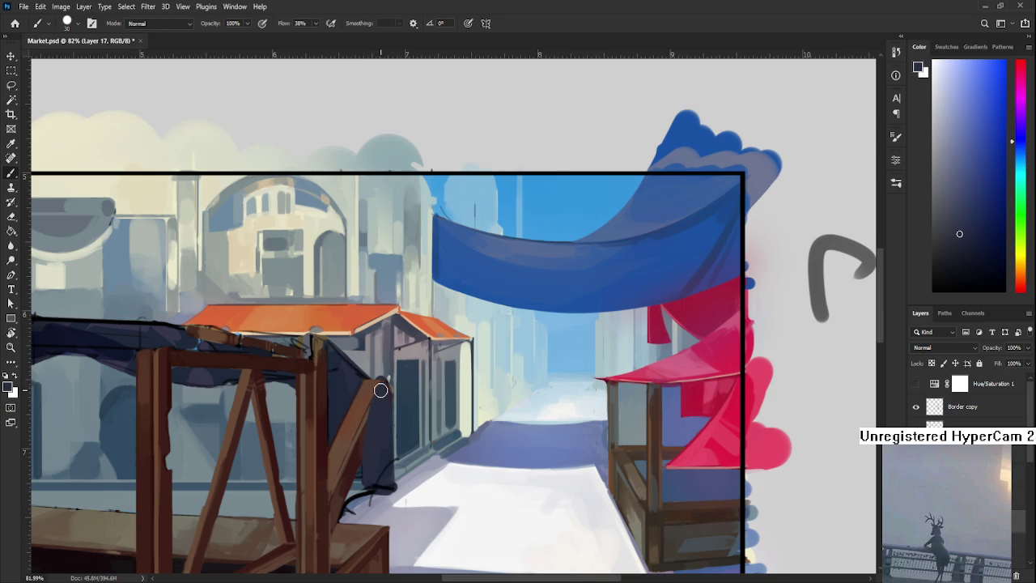
pyautogui.moveTo(384, 387); pyautogui.dragTo(389, 478)
pyautogui.moveTo(391, 432); pyautogui.dragTo(395, 490)
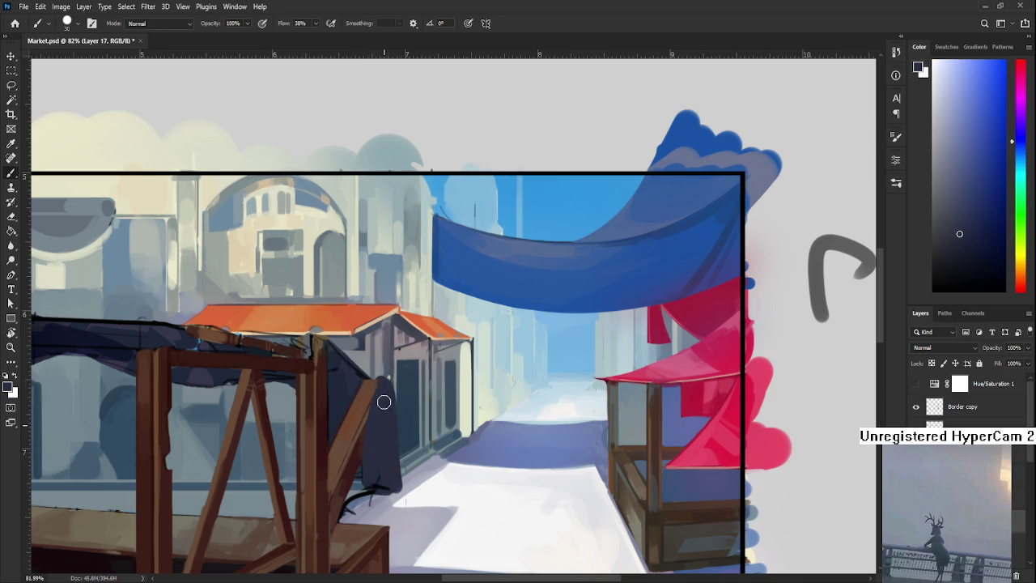
# Widen and darken the navy cloth beside the post on a tilted view.
pyautogui.press('e')
pyautogui.press('r')
pyautogui.moveTo(405, 377)
pyautogui.mouseDown()
pyautogui.moveTo(420, 393)
pyautogui.moveTo(411, 453)
pyautogui.mouseUp()
pyautogui.keyDown('alt'); pyautogui.click(401, 375); pyautogui.keyUp('alt')
pyautogui.moveTo(431, 407)
pyautogui.mouseDown()
pyautogui.moveTo(389, 385)
pyautogui.moveTo(421, 424)
pyautogui.mouseUp()
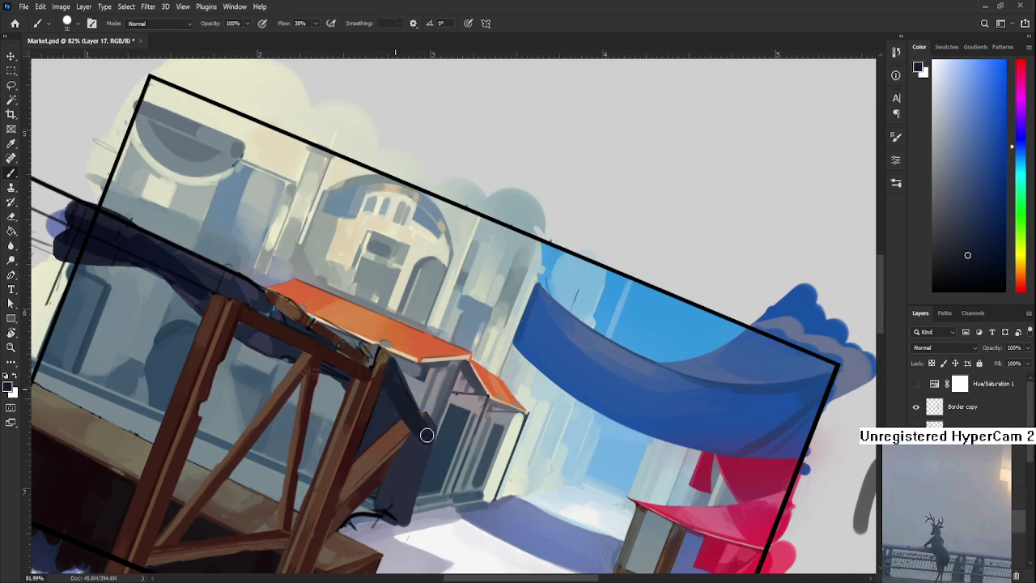
pyautogui.moveTo(404, 379)
pyautogui.mouseDown()
pyautogui.moveTo(429, 417)
pyautogui.moveTo(365, 338)
pyautogui.moveTo(369, 396)
pyautogui.mouseUp()
pyautogui.press('r')
pyautogui.press('e')
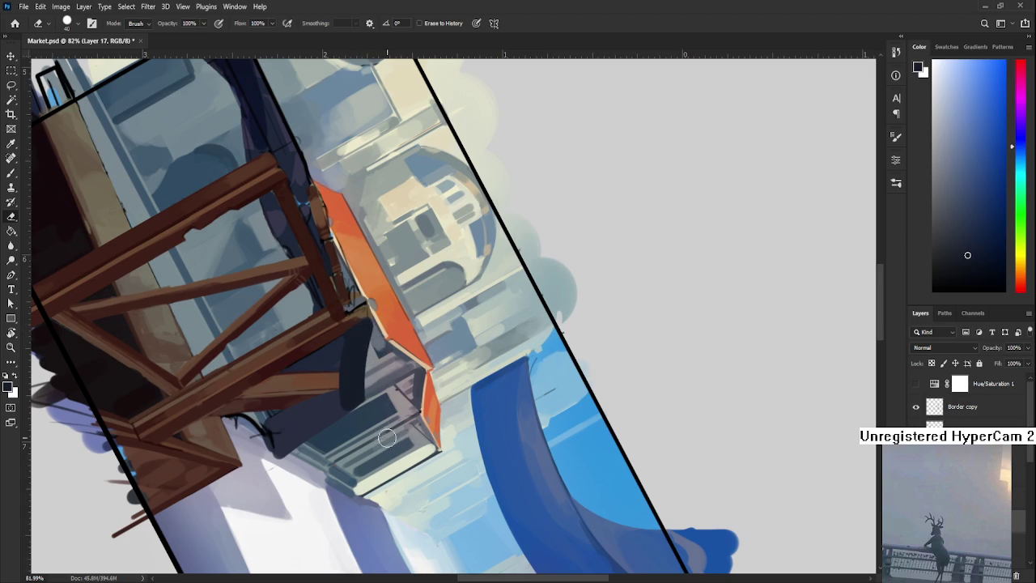
pyautogui.press('r')
pyautogui.moveTo(389, 445); pyautogui.dragTo(415, 359)
pyautogui.press('b')
# Sample several dark navy shades from the cloth.
pyautogui.keyDown('alt'); pyautogui.click(405, 336); pyautogui.keyUp('alt')
pyautogui.keyDown('alt'); pyautogui.click(413, 384); pyautogui.keyUp('alt')
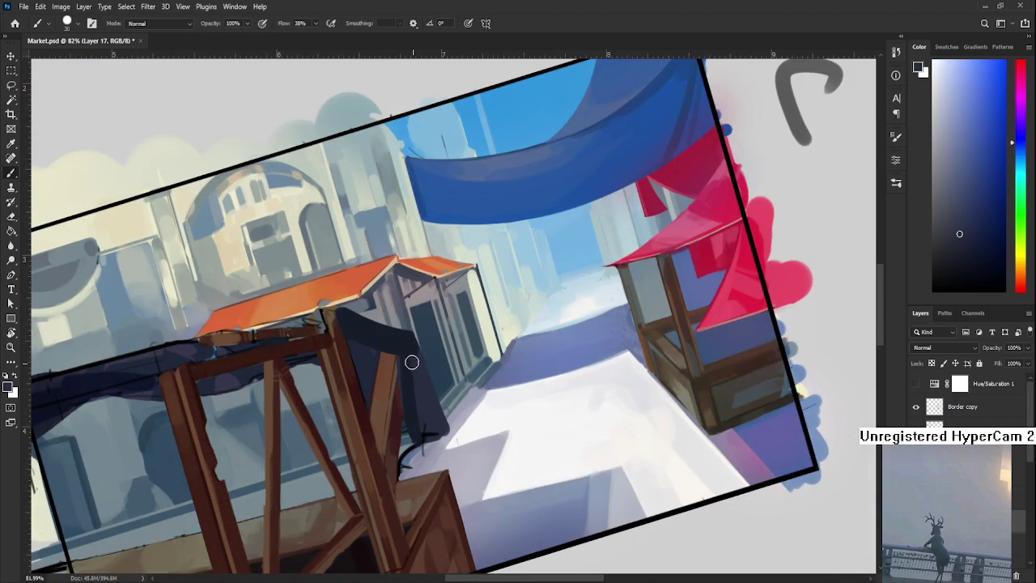
pyautogui.keyDown('alt'); pyautogui.click(406, 343); pyautogui.keyUp('alt')
pyautogui.keyDown('alt'); pyautogui.click(422, 411); pyautogui.keyUp('alt')
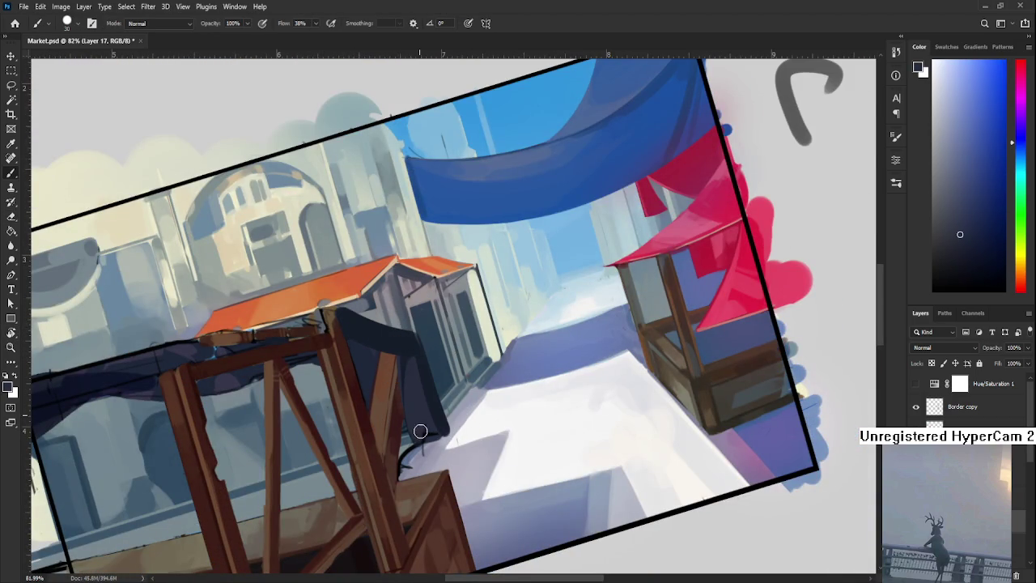
pyautogui.keyDown('alt'); pyautogui.click(419, 419); pyautogui.keyUp('alt')
pyautogui.keyDown('alt'); pyautogui.click(423, 408); pyautogui.keyUp('alt')
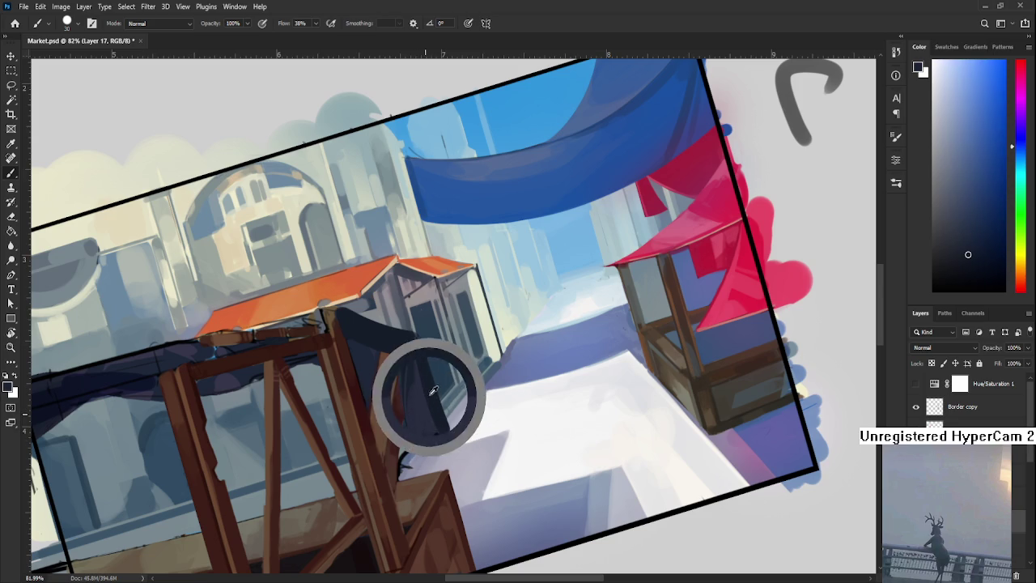
pyautogui.keyDown('alt'); pyautogui.click(418, 421); pyautogui.keyUp('alt')
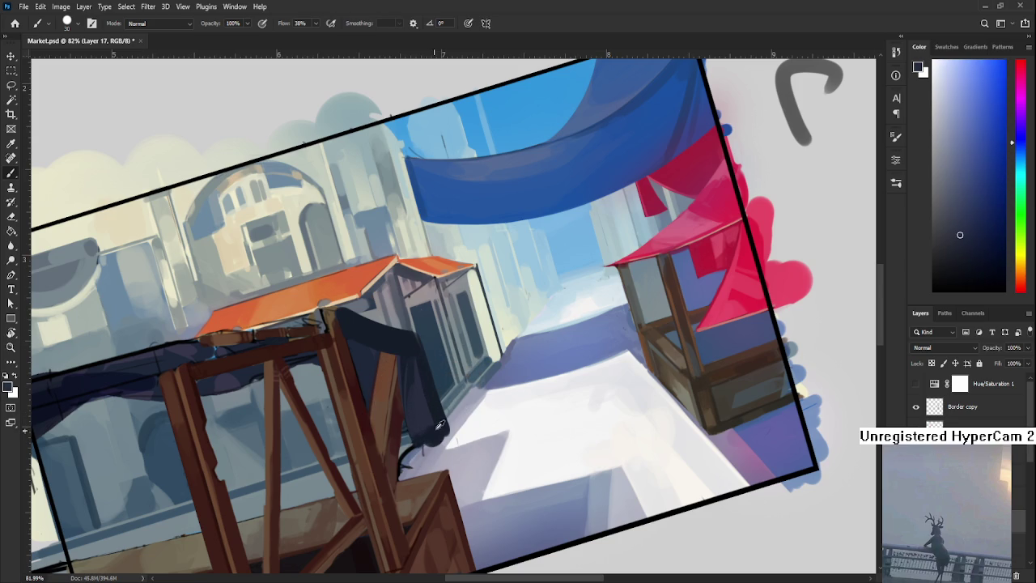
pyautogui.keyDown('alt'); pyautogui.click(433, 432); pyautogui.keyUp('alt')
# Tilt and straighten the view, then resample navy shades from the cloth.
pyautogui.press('r')
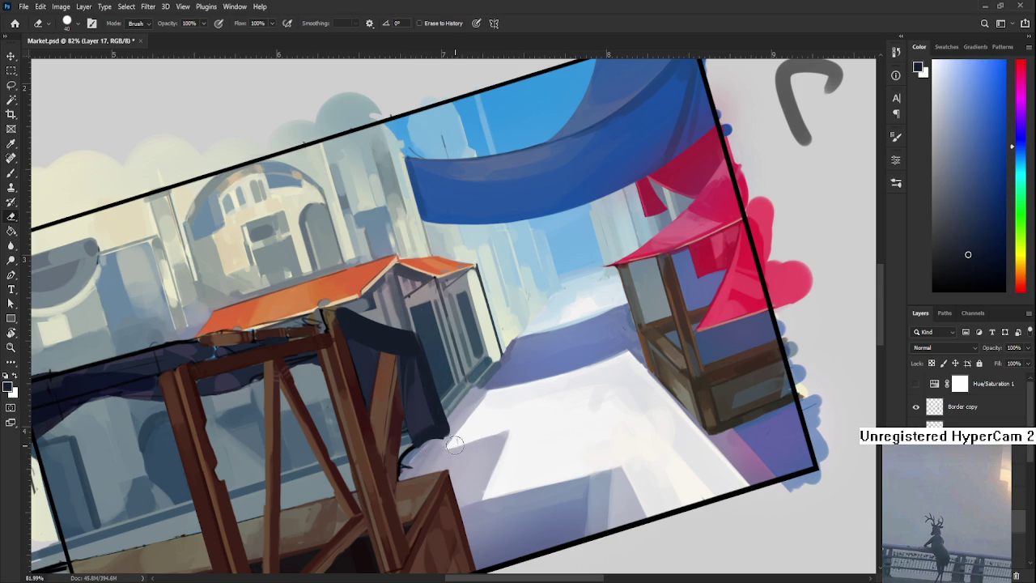
pyautogui.moveTo(455, 444); pyautogui.dragTo(475, 405)
pyautogui.press('Escape')
pyautogui.keyDown('alt'); pyautogui.click(397, 374); pyautogui.keyUp('alt')
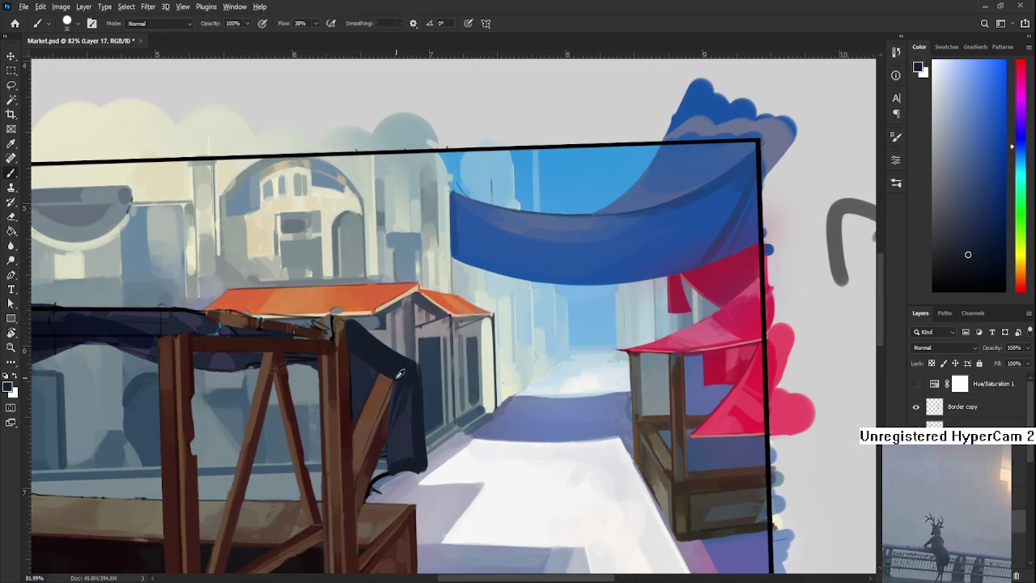
pyautogui.keyDown('alt'); pyautogui.click(393, 428); pyautogui.keyUp('alt')
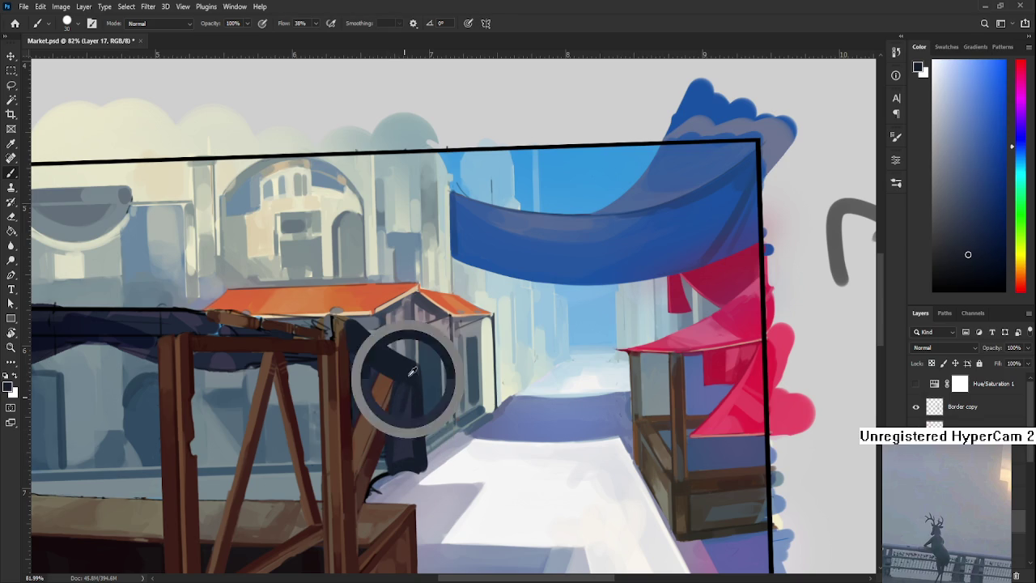
pyautogui.keyDown('alt'); pyautogui.click(408, 429); pyautogui.keyUp('alt')
pyautogui.keyDown('alt'); pyautogui.click(414, 379); pyautogui.keyUp('alt')
pyautogui.moveTo(414, 454); pyautogui.dragTo(429, 427)
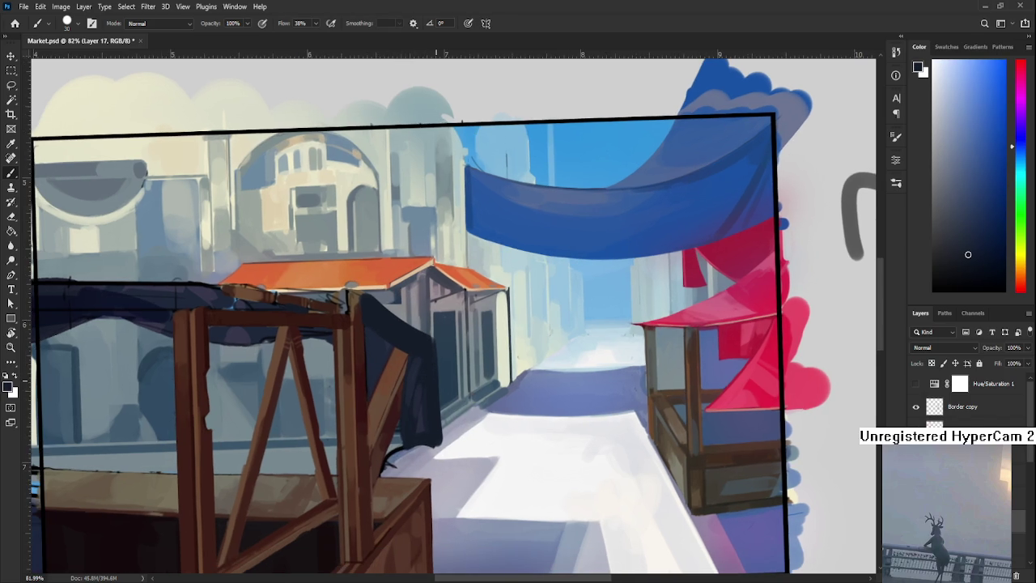
pyautogui.scroll(-3, 438, 381)
pyautogui.scroll(-3, 438, 380)
pyautogui.scroll(3, 442, 370)
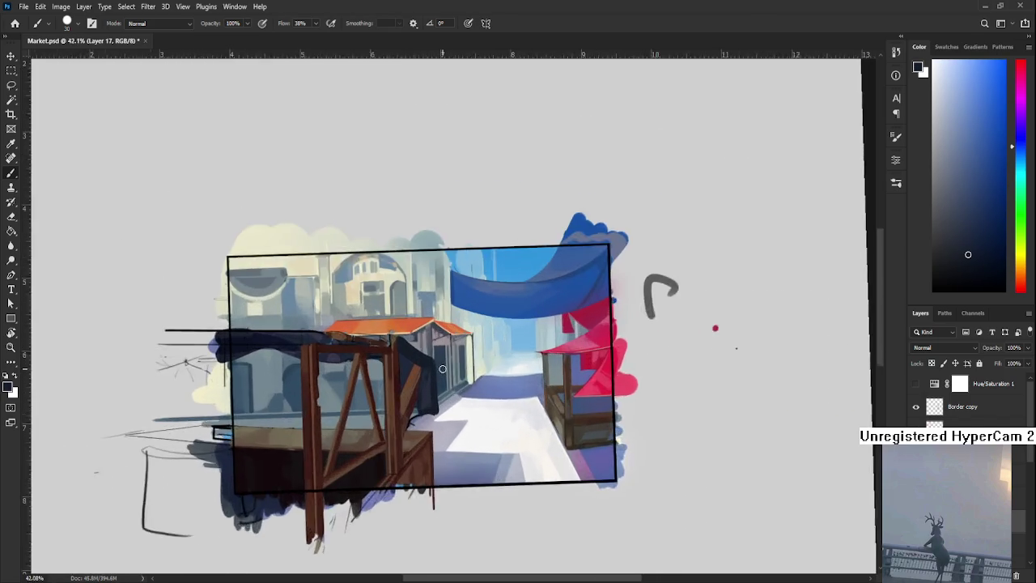
# Paint the navy cloth down over the wall, refining its edges with sampled dark tones.
pyautogui.scroll(3, 443, 370)
pyautogui.moveTo(440, 365); pyautogui.dragTo(375, 383)
pyautogui.keyDown('alt'); pyautogui.click(364, 399); pyautogui.keyUp('alt')
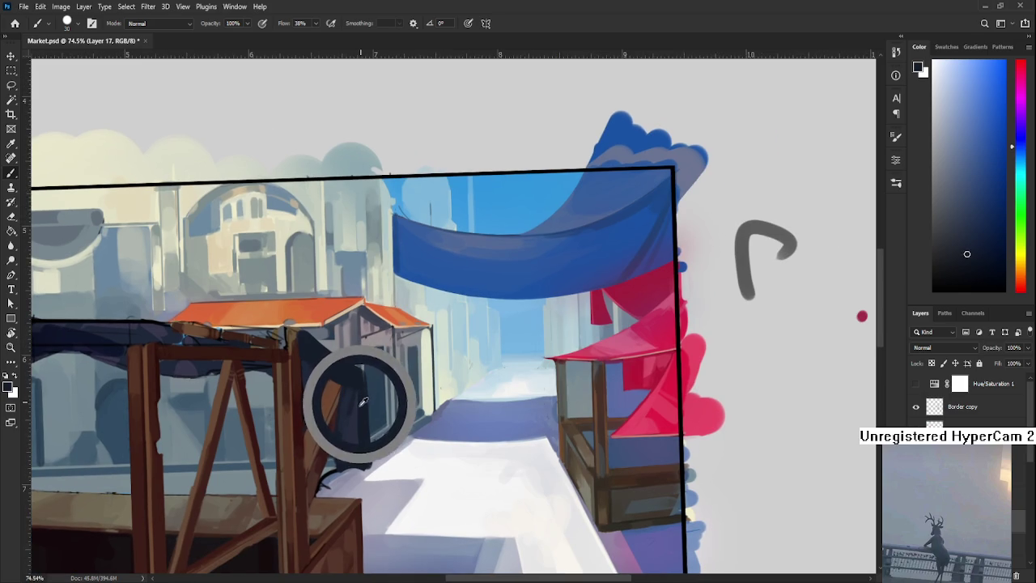
pyautogui.moveTo(357, 461); pyautogui.dragTo(342, 372)
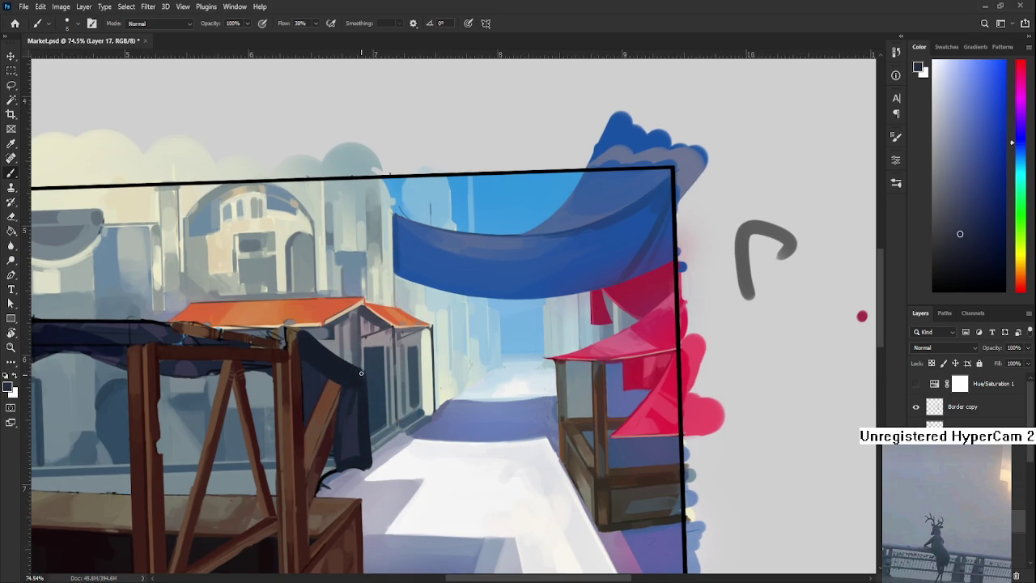
pyautogui.keyDown('alt'); pyautogui.click(356, 428); pyautogui.keyUp('alt')
pyautogui.moveTo(376, 483); pyautogui.dragTo(360, 380)
pyautogui.keyDown('alt'); pyautogui.click(358, 424); pyautogui.keyUp('alt')
pyautogui.keyDown('alt'); pyautogui.click(348, 433); pyautogui.keyUp('alt')
pyautogui.keyDown('alt'); pyautogui.click(349, 418); pyautogui.keyUp('alt')
pyautogui.keyDown('alt'); pyautogui.click(355, 373); pyautogui.keyUp('alt')
pyautogui.keyDown('alt'); pyautogui.click(356, 380); pyautogui.keyUp('alt')
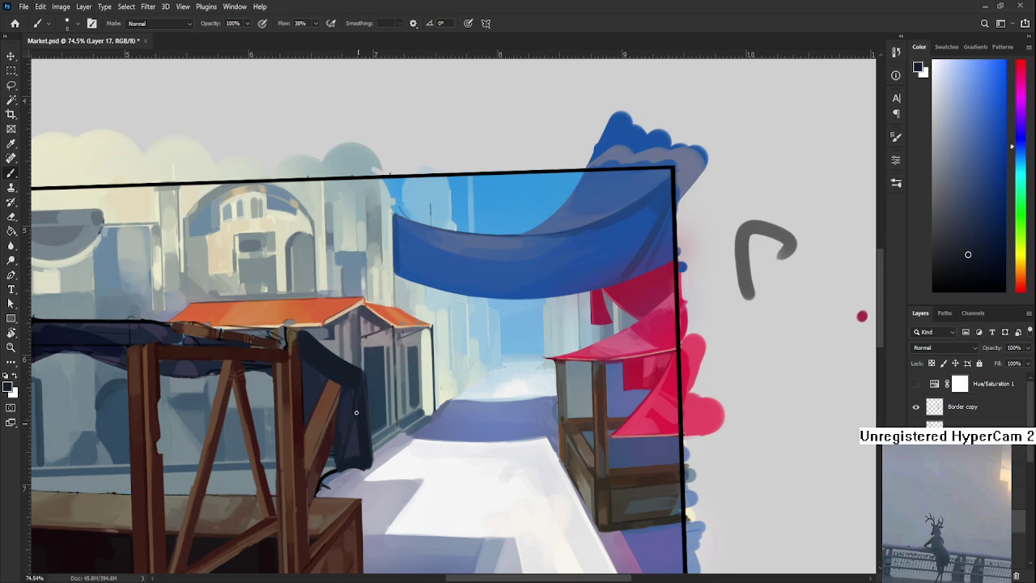
# Straighten the view, then zoom and pan to inspect the stall, cloth and whole painting.
pyautogui.scroll(1, 365, 397)
pyautogui.scroll(-3, 437, 401)
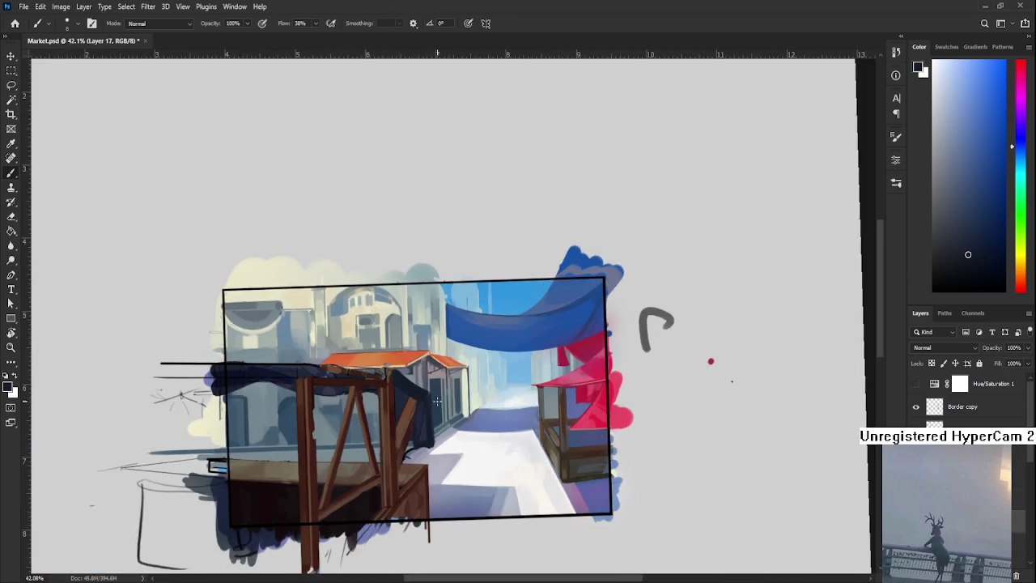
pyautogui.scroll(-2, 437, 401)
pyautogui.scroll(-2, 476, 375)
pyautogui.scroll(3, 476, 328)
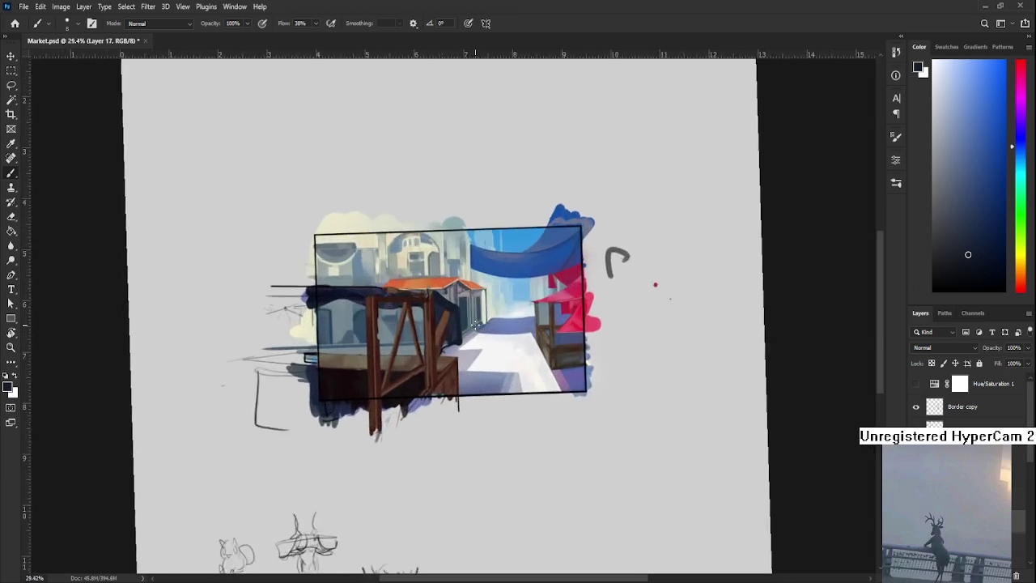
pyautogui.scroll(2, 486, 340)
pyautogui.press('r')
pyautogui.press('Escape')
pyautogui.moveTo(563, 367); pyautogui.dragTo(476, 393)
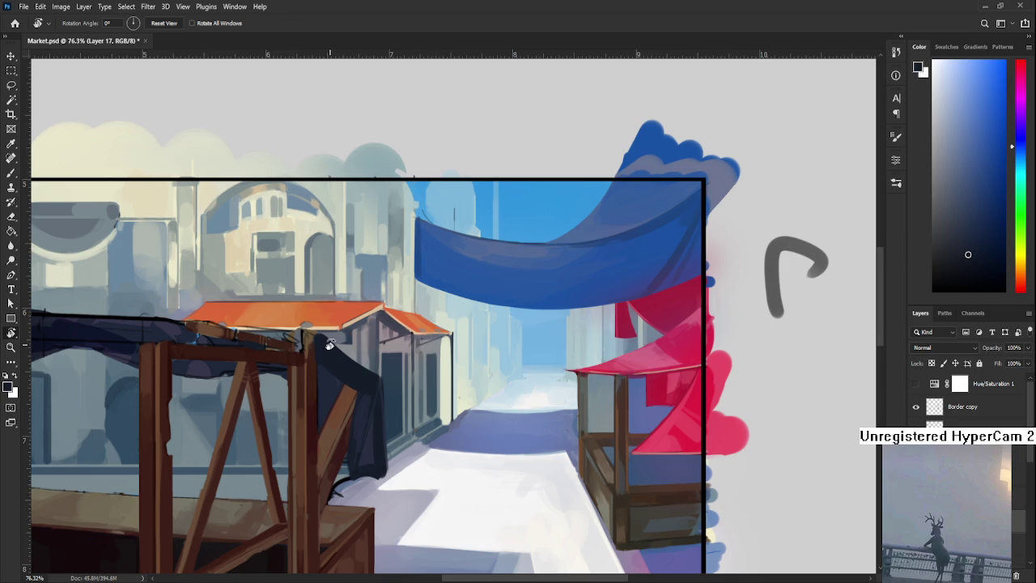
pyautogui.scroll(-2, 332, 348)
pyautogui.scroll(-3, 332, 348)
pyautogui.scroll(4, 332, 348)
pyautogui.scroll(3, 332, 351)
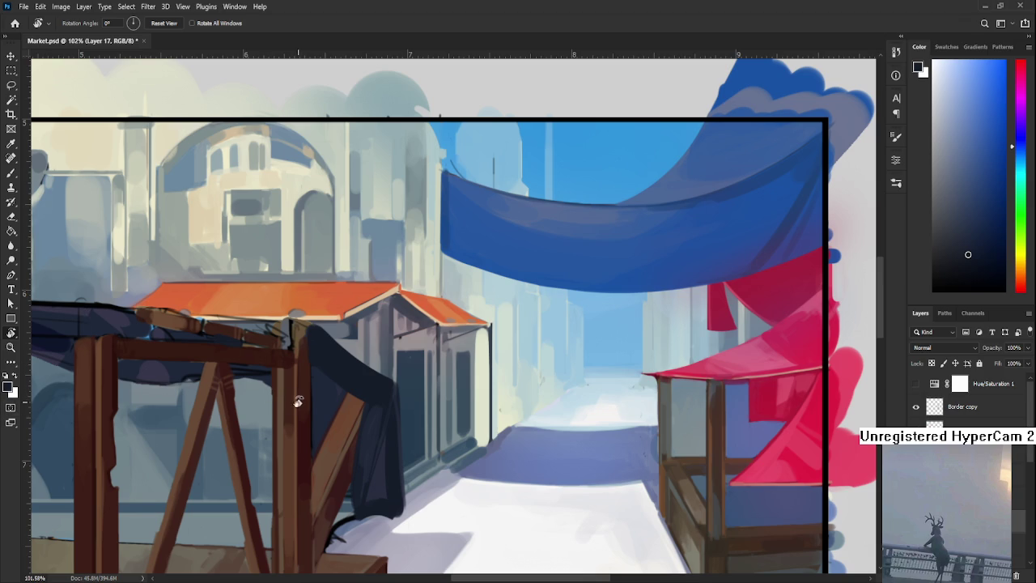
pyautogui.scroll(1, 301, 404)
pyautogui.scroll(1, 301, 403)
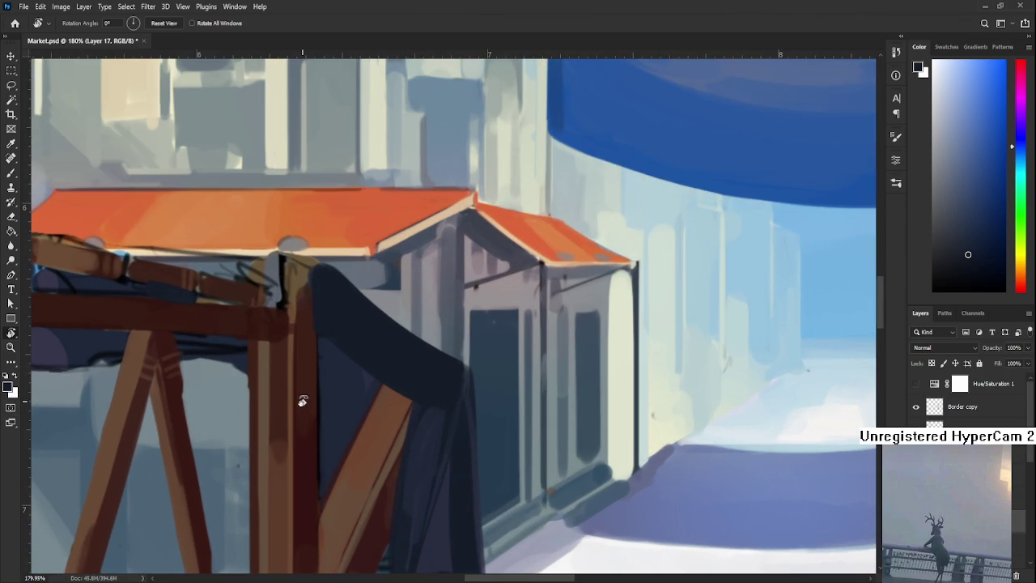
pyautogui.scroll(1, 362, 415)
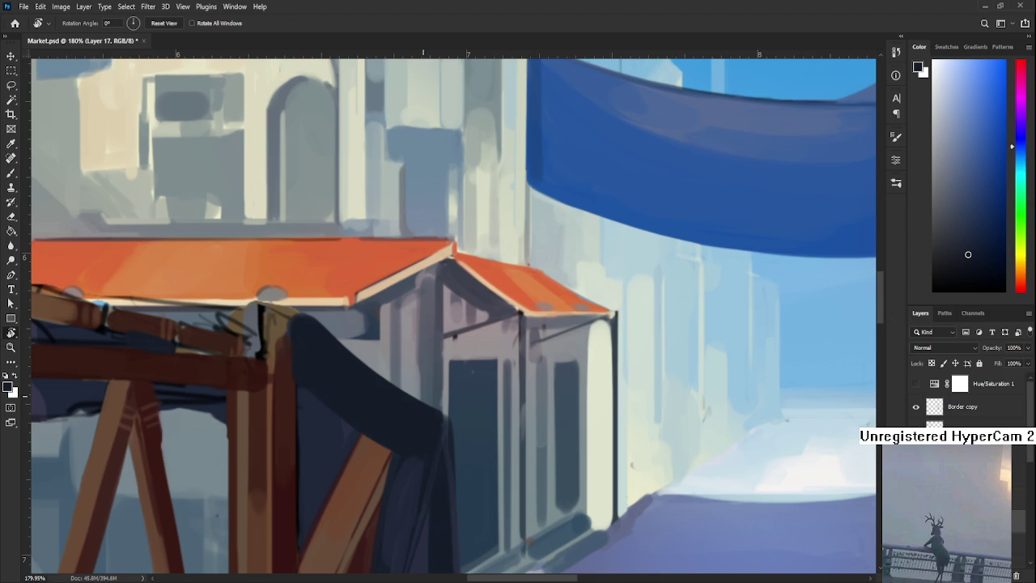
pyautogui.scroll(-4, 422, 379)
pyautogui.scroll(-2, 422, 379)
pyautogui.scroll(1, 422, 379)
pyautogui.moveTo(421, 379); pyautogui.dragTo(527, 357)
pyautogui.scroll(2, 528, 357)
pyautogui.scroll(1, 528, 357)
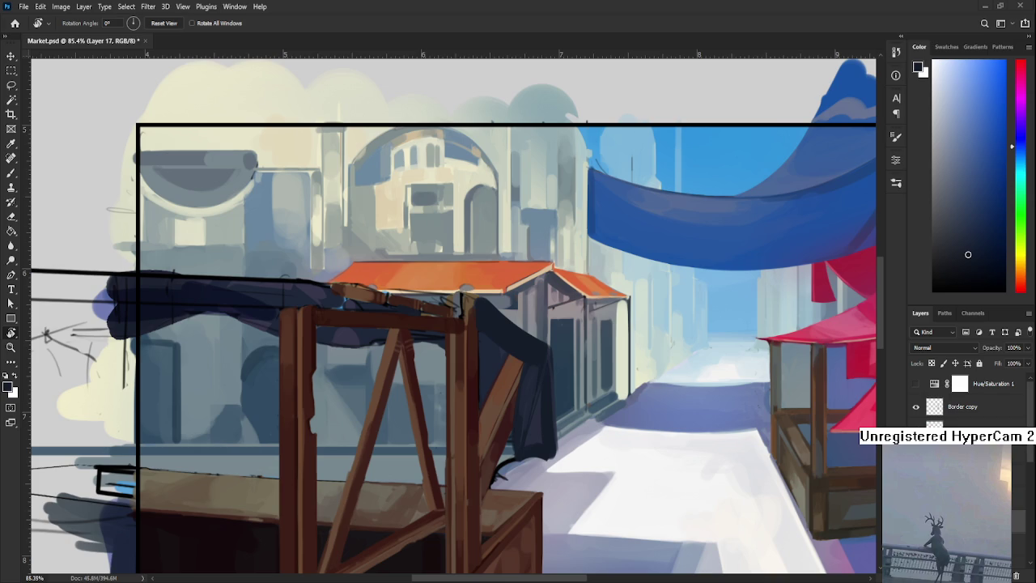
# Zoom in on the stall and cloth, then pick up the Brush and sample the cloth's dark colour.
pyautogui.scroll(2, 530, 366)
pyautogui.moveTo(535, 364)
pyautogui.mouseDown()
pyautogui.moveTo(400, 389)
pyautogui.moveTo(433, 366)
pyautogui.mouseUp()
pyautogui.press('b')
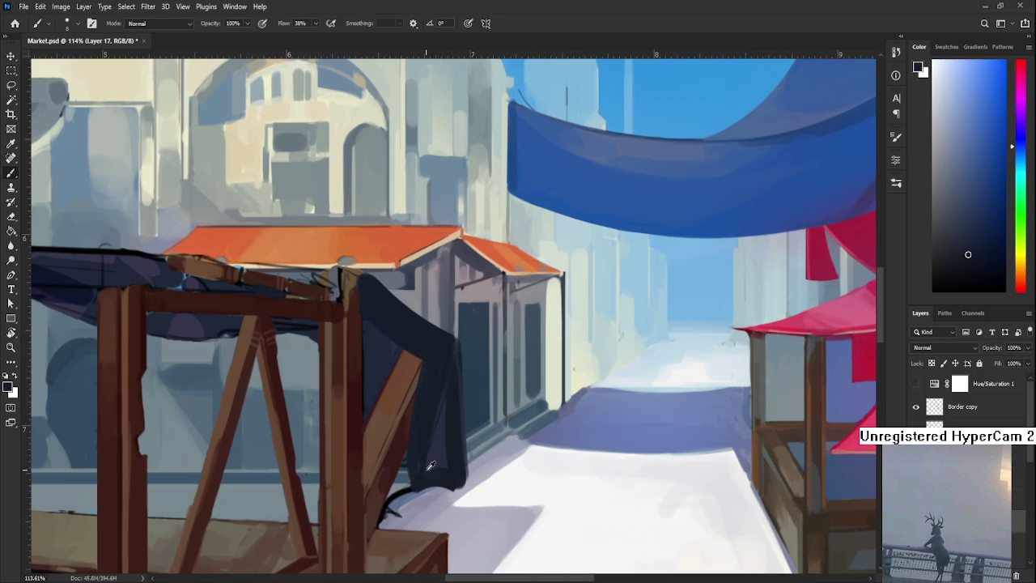
pyautogui.keyDown('alt'); pyautogui.click(437, 436); pyautogui.keyUp('alt')
pyautogui.moveTo(451, 402); pyautogui.dragTo(386, 402)
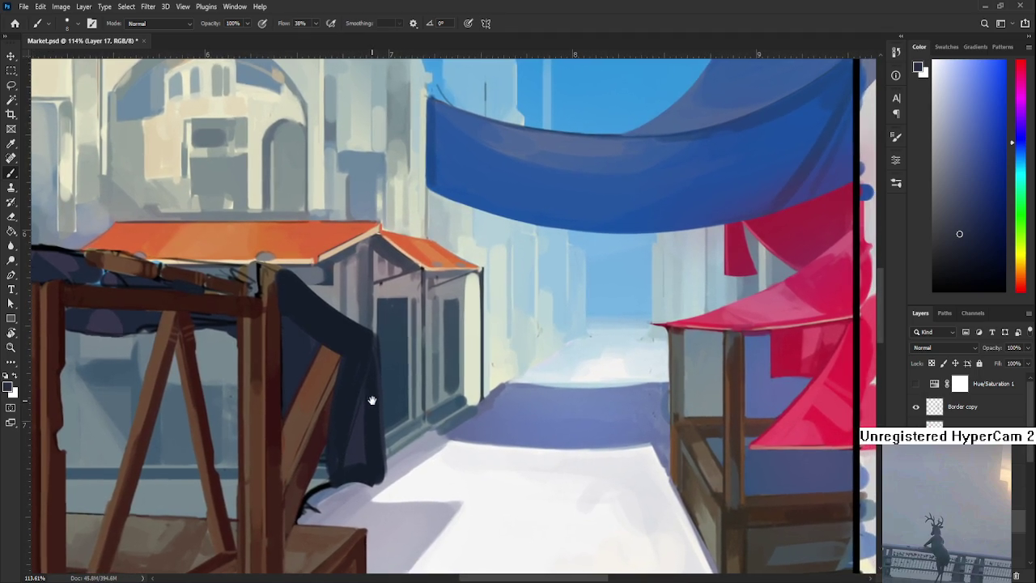
pyautogui.scroll(-3, 383, 377)
pyautogui.scroll(1, 383, 377)
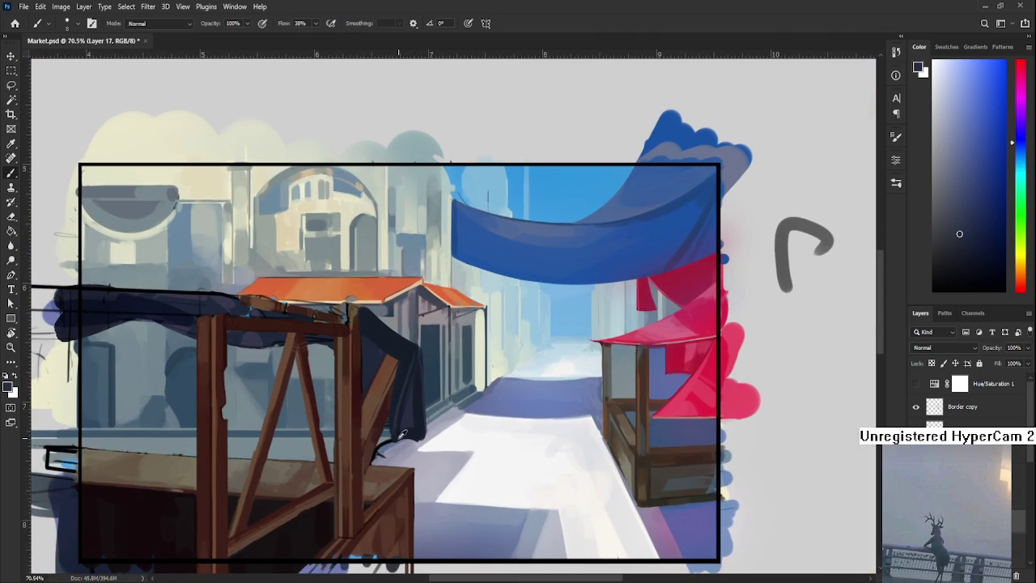
# Sample several dark shades from the cloth to touch up its lower folds.
pyautogui.keyDown('alt'); pyautogui.click(416, 362); pyautogui.keyUp('alt')
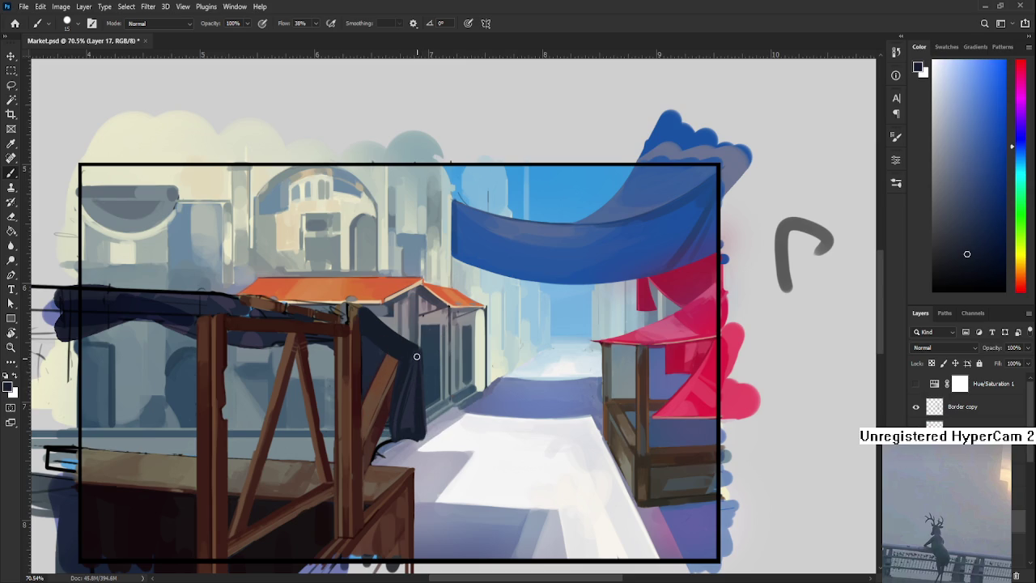
pyautogui.keyDown('alt'); pyautogui.click(411, 413); pyautogui.keyUp('alt')
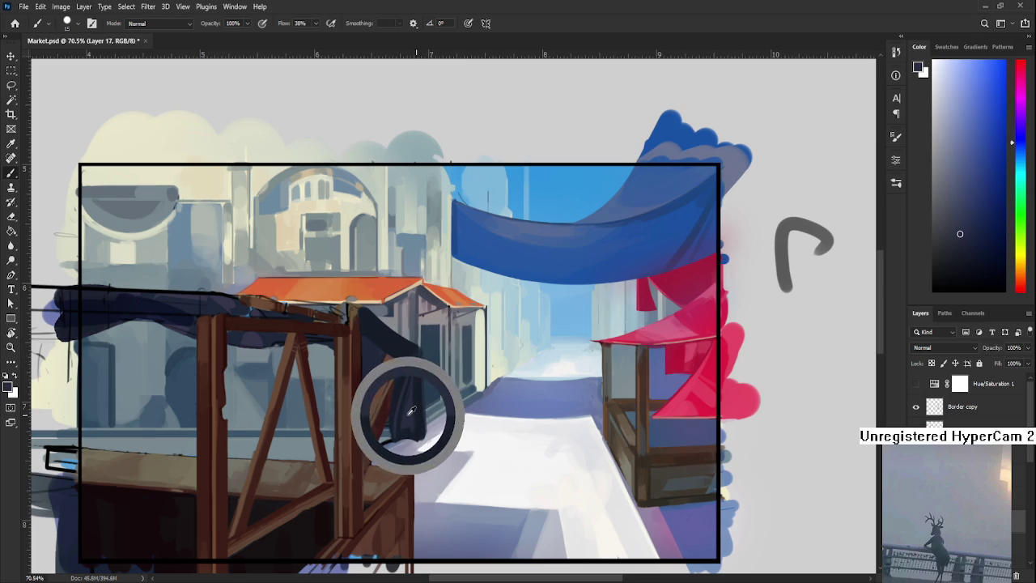
pyautogui.keyDown('alt'); pyautogui.click(422, 410); pyautogui.keyUp('alt')
pyautogui.moveTo(422, 410); pyautogui.dragTo(379, 450)
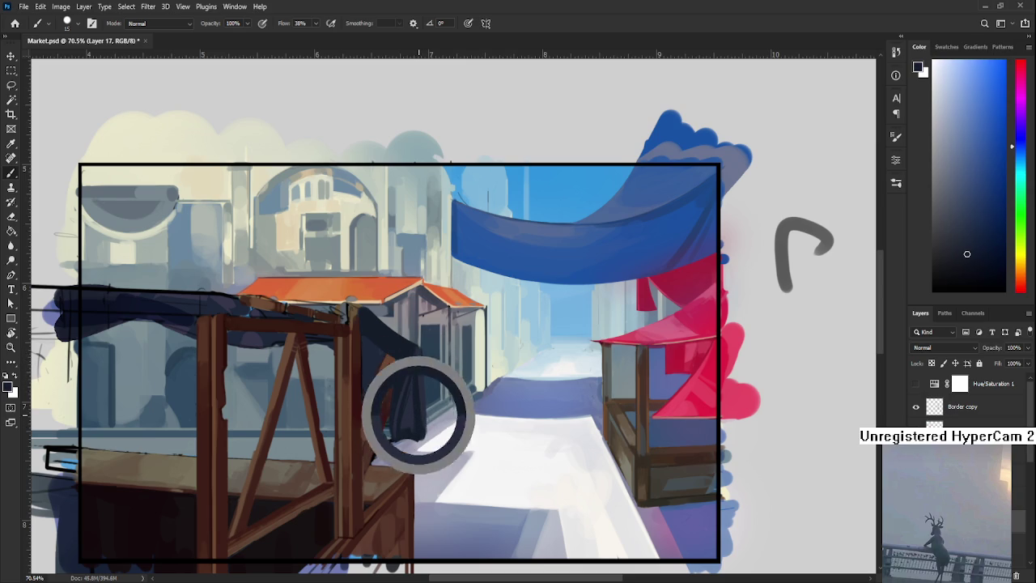
pyautogui.moveTo(421, 413); pyautogui.dragTo(415, 436)
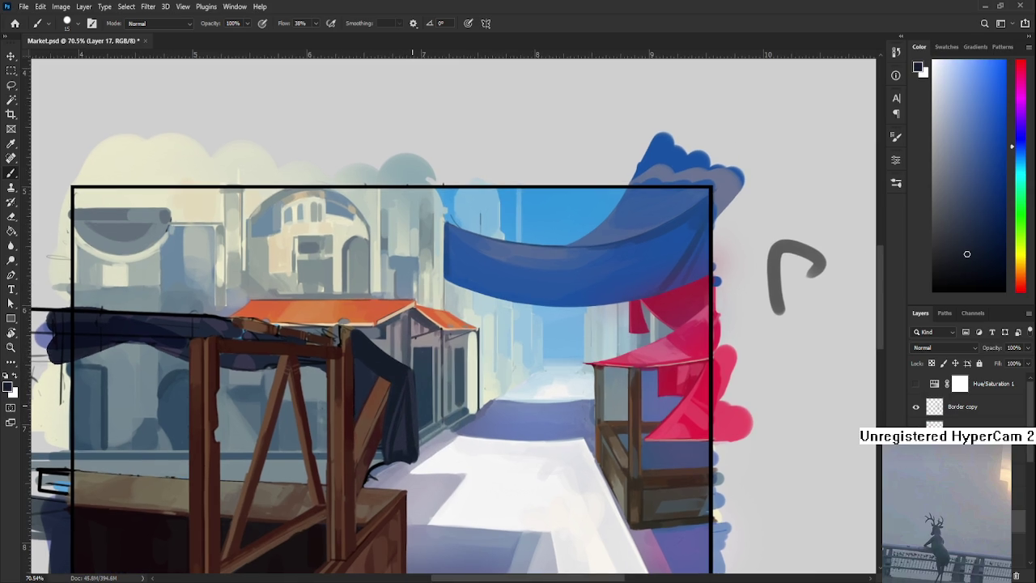
pyautogui.keyDown('alt'); pyautogui.click(411, 386); pyautogui.keyUp('alt')
pyautogui.moveTo(415, 453)
pyautogui.mouseDown()
pyautogui.moveTo(428, 393)
pyautogui.moveTo(421, 403)
pyautogui.mouseUp()
pyautogui.keyDown('alt'); pyautogui.click(417, 393); pyautogui.keyUp('alt')
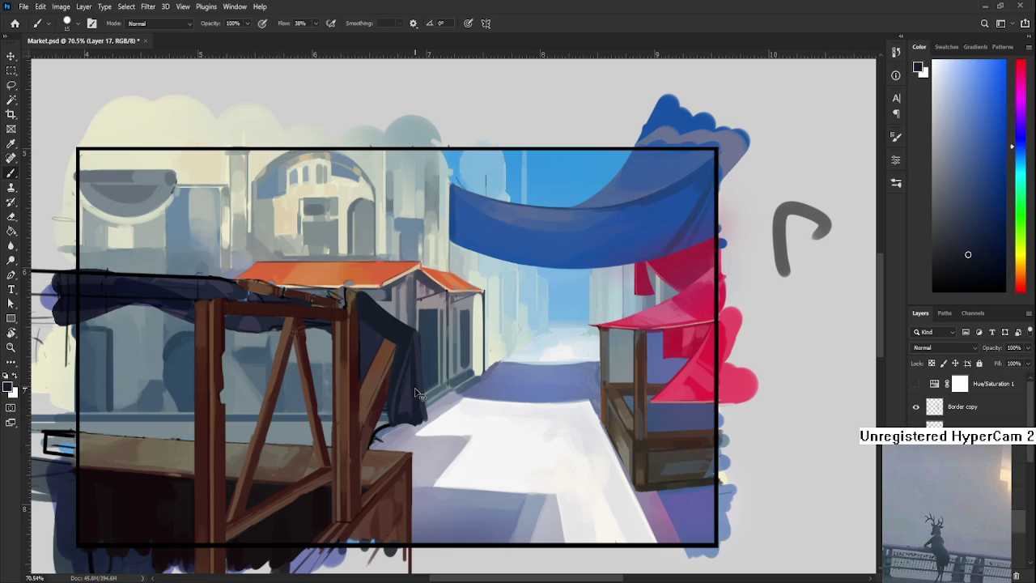
# Zoom out and back in to review the touched-up cloth folds.
pyautogui.scroll(-2, 421, 403)
pyautogui.scroll(-1, 437, 393)
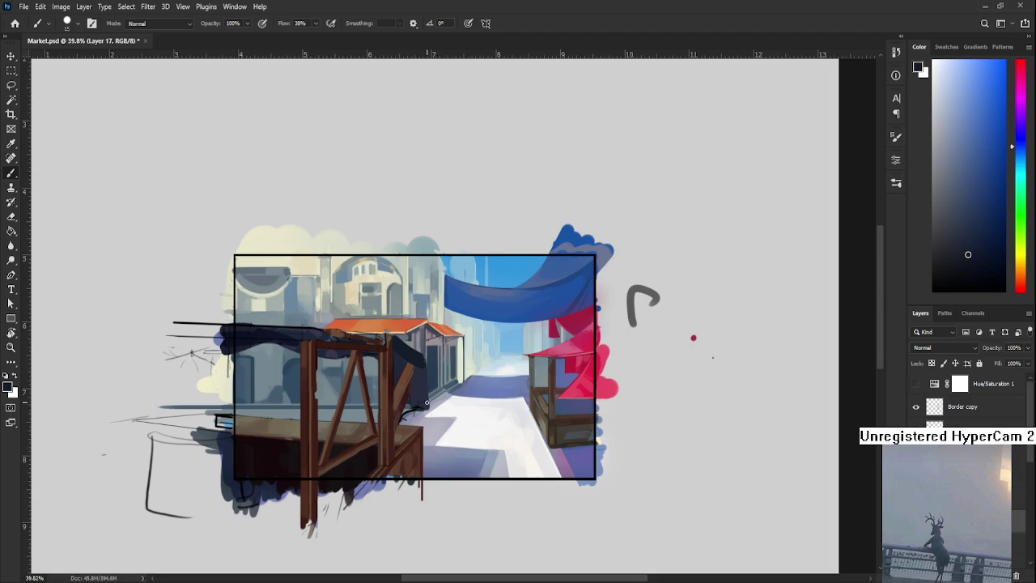
pyautogui.scroll(3, 442, 398)
pyautogui.scroll(1, 443, 409)
pyautogui.scroll(1, 446, 418)
pyautogui.scroll(-2, 446, 416)
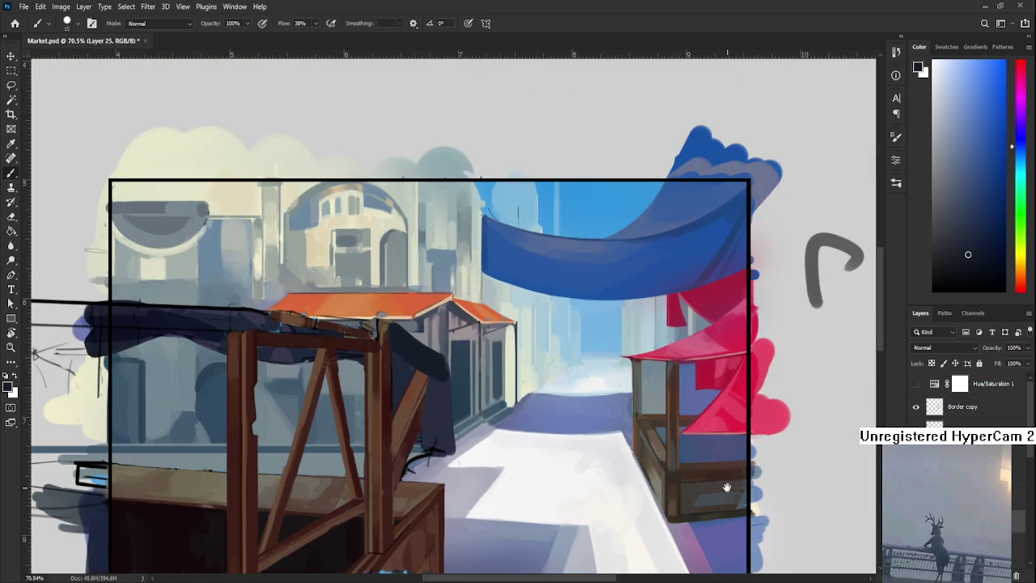
# Extend the hanging cloth downward, comparing strokes with undo/redo, and darken its bottom.
pyautogui.hscroll(1, 456, 360)
pyautogui.keyDown('alt'); pyautogui.click(413, 375); pyautogui.keyUp('alt')
pyautogui.moveTo(412, 388); pyautogui.dragTo(398, 473)
pyautogui.hotkey('ctrl', 'z')
pyautogui.moveTo(410, 389)
pyautogui.mouseDown()
pyautogui.moveTo(404, 474)
pyautogui.moveTo(416, 468)
pyautogui.mouseUp()
pyautogui.hotkey('ctrl', 'z')
pyautogui.hotkey('ctrl', 'shift', 'z')
pyautogui.hotkey('ctrl', 'z')
pyautogui.hotkey('ctrl', 'shift', 'z')
pyautogui.moveTo(409, 473); pyautogui.dragTo(418, 434)
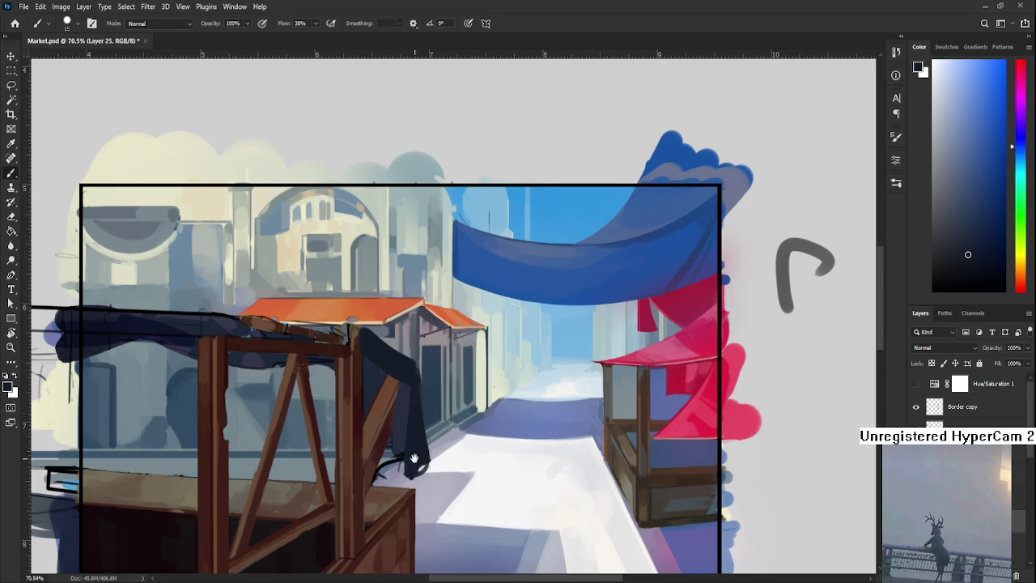
pyautogui.moveTo(417, 457); pyautogui.dragTo(418, 407)
# Toggle between Eraser and Brush, then resample dark tones from the cloth.
pyautogui.press('e')
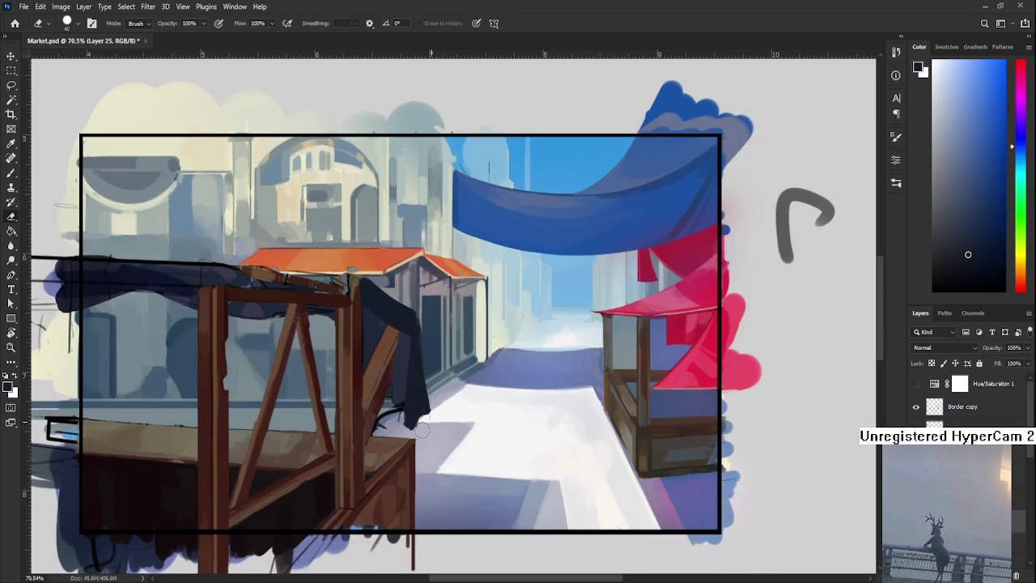
pyautogui.press('b')
pyautogui.press('e')
pyautogui.moveTo(420, 431); pyautogui.dragTo(395, 481)
pyautogui.press('b')
pyautogui.keyDown('alt'); pyautogui.click(391, 377); pyautogui.keyUp('alt')
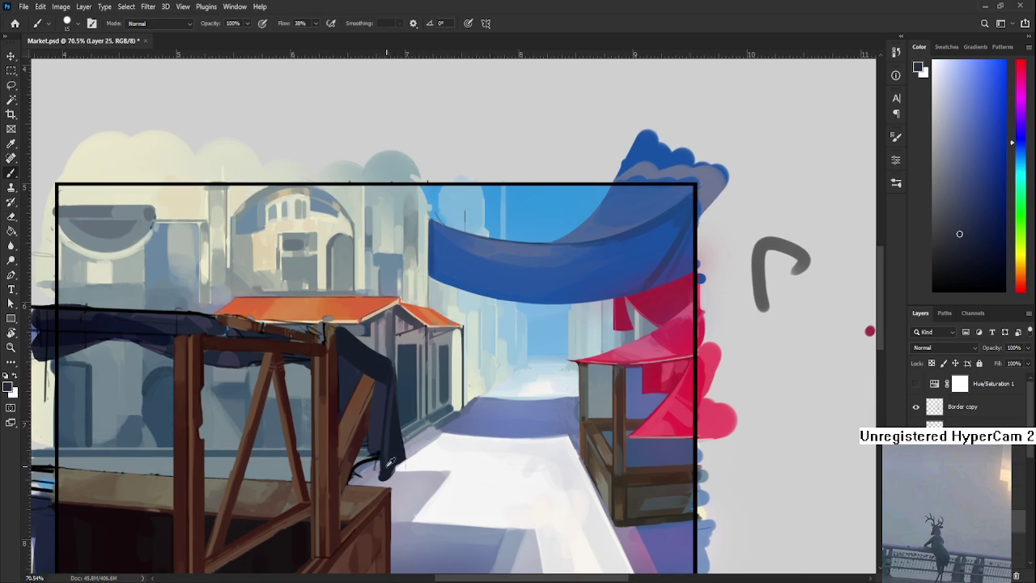
pyautogui.keyDown('alt'); pyautogui.click(394, 422); pyautogui.keyUp('alt')
pyautogui.keyDown('alt'); pyautogui.click(392, 391); pyautogui.keyUp('alt')
pyautogui.moveTo(393, 379); pyautogui.dragTo(398, 428)
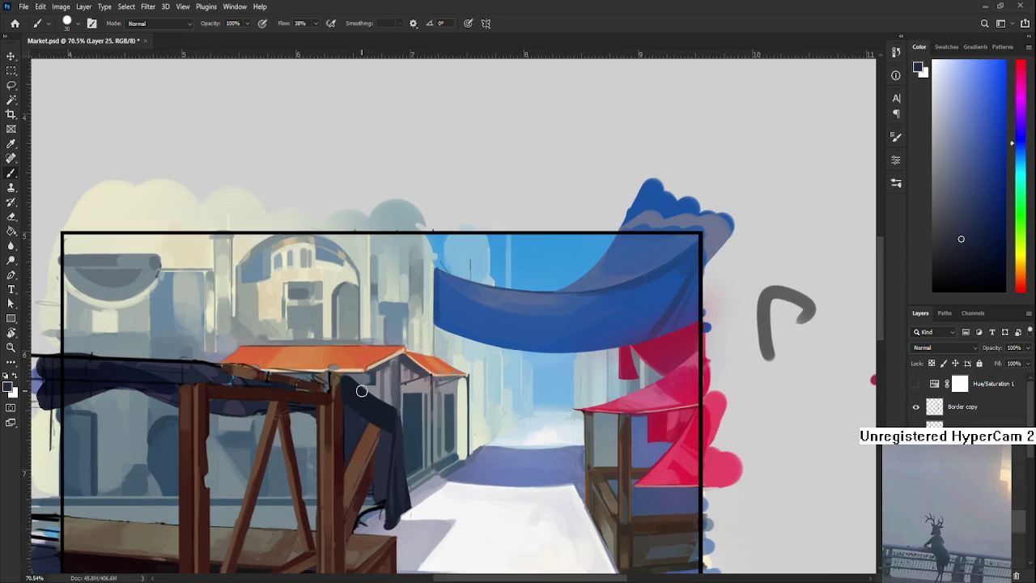
pyautogui.keyDown('alt'); pyautogui.click(386, 409); pyautogui.keyUp('alt')
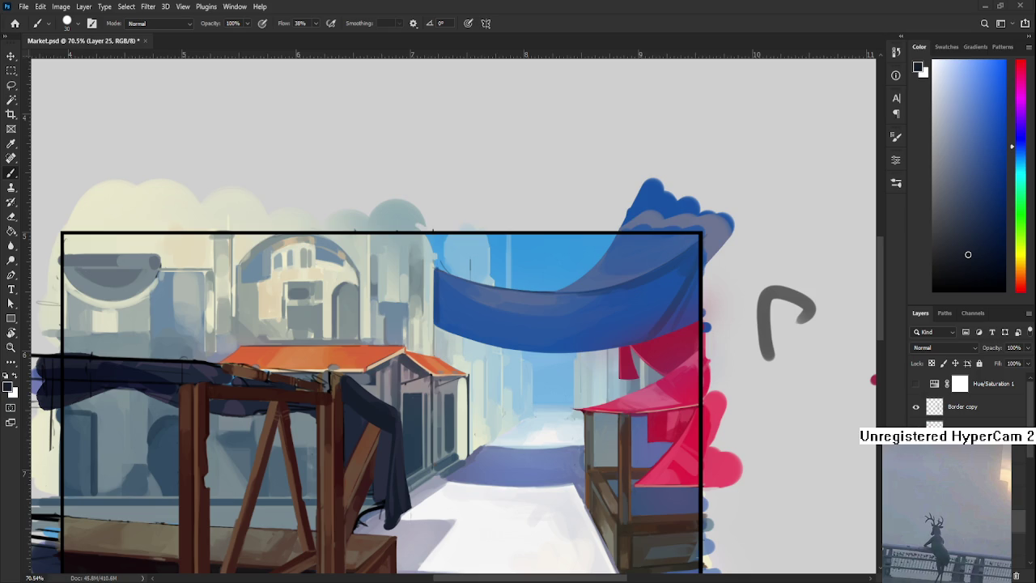
# Tilt the view, sample the cloth's dark colour, and paint dark strokes down the cloth.
pyautogui.scroll(3, 381, 443)
pyautogui.press('r')
pyautogui.moveTo(381, 444)
pyautogui.mouseDown()
pyautogui.moveTo(367, 458)
pyautogui.moveTo(297, 472)
pyautogui.mouseUp()
pyautogui.press('b')
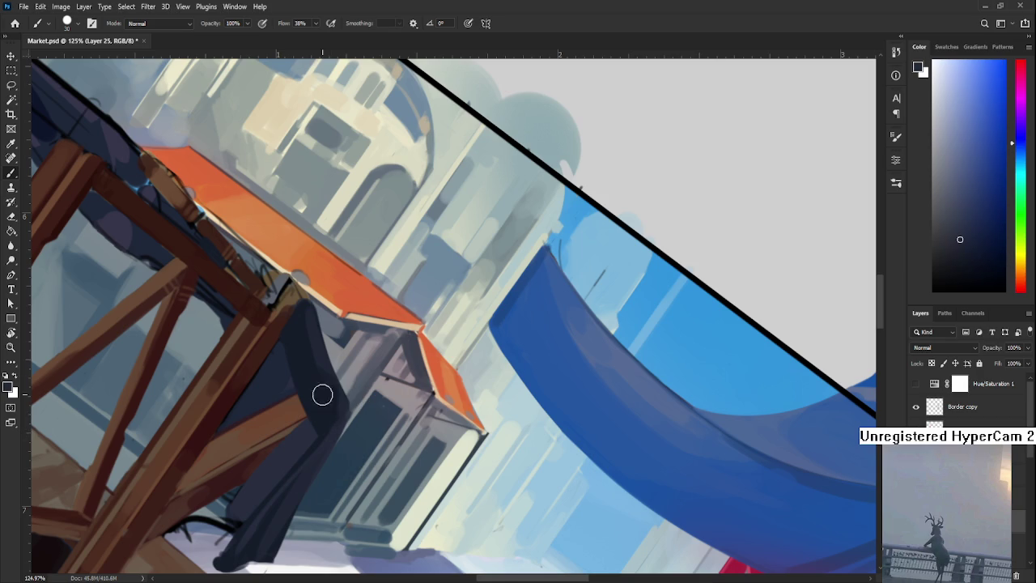
pyautogui.keyDown('alt'); pyautogui.click(300, 346); pyautogui.keyUp('alt')
pyautogui.keyDown('alt'); pyautogui.click(316, 384); pyautogui.keyUp('alt')
pyautogui.keyDown('alt'); pyautogui.click(305, 331); pyautogui.keyUp('alt')
pyautogui.moveTo(302, 312)
pyautogui.mouseDown()
pyautogui.moveTo(321, 416)
pyautogui.moveTo(434, 421)
pyautogui.moveTo(435, 440)
pyautogui.mouseUp()
# Rotate the canvas view back to level at 0°.
pyautogui.press('r')
pyautogui.scroll(-8, 434, 422)
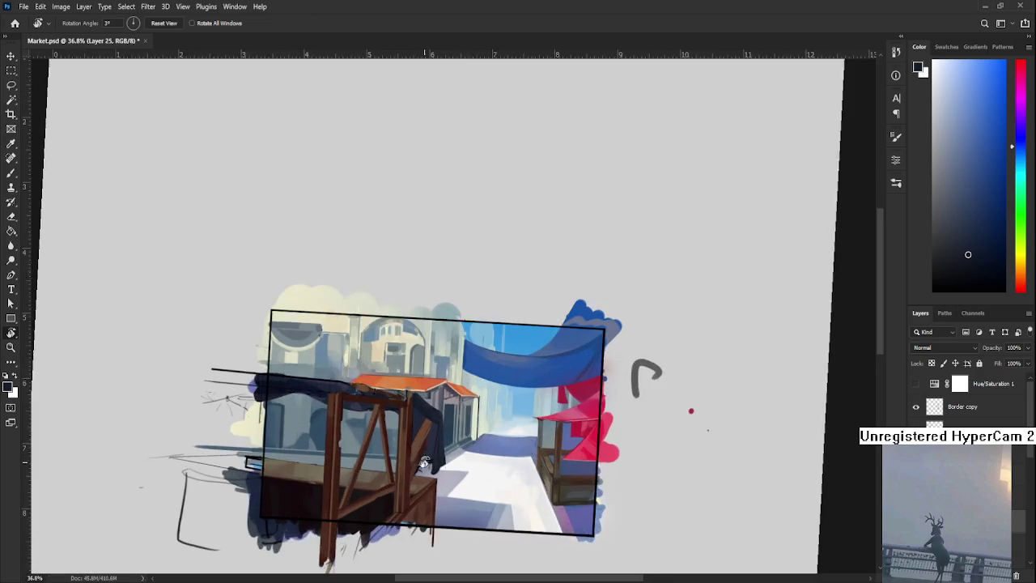
pyautogui.scroll(3, 435, 441)
pyautogui.scroll(3, 435, 441)
pyautogui.moveTo(431, 479); pyautogui.dragTo(438, 494)
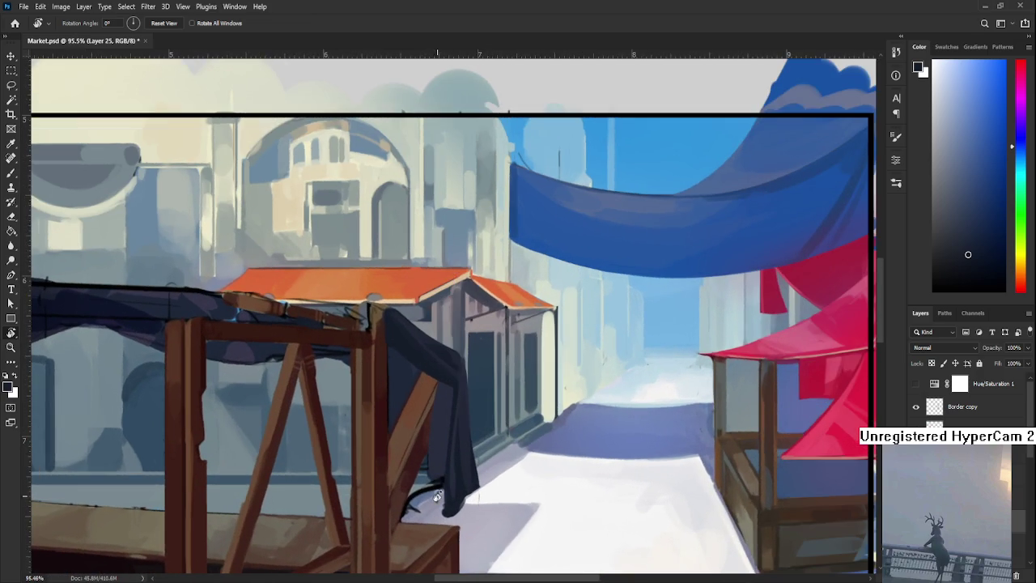
pyautogui.scroll(1, 446, 483)
pyautogui.scroll(2, 430, 479)
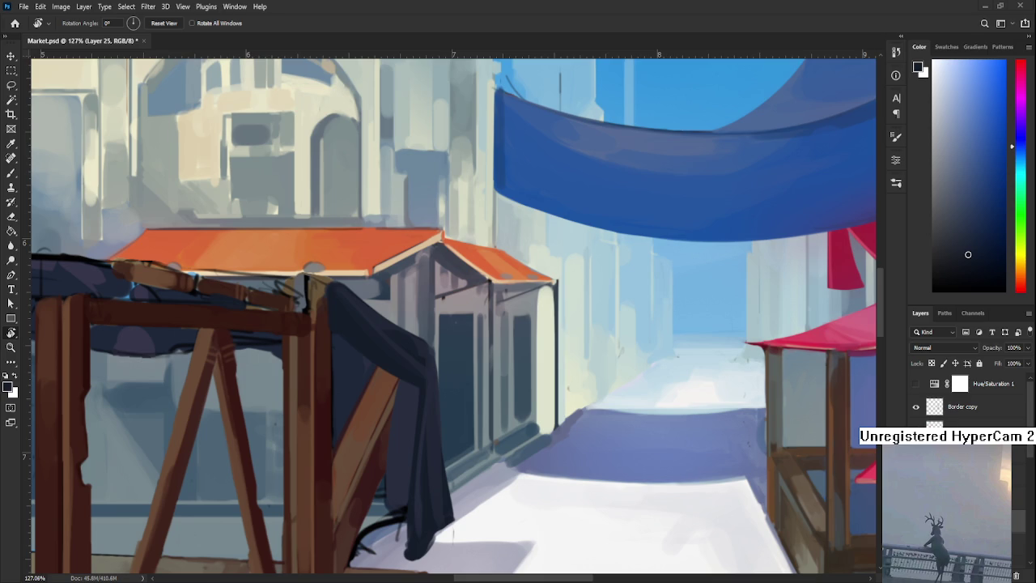
# Shrink the brush with [ and sample brown, red-brown and orange-brown tones from the wooden brace.
pyautogui.moveTo(398, 412); pyautogui.dragTo(351, 407)
pyautogui.press('b')
pyautogui.keyDown('alt'); pyautogui.click(342, 451); pyautogui.keyUp('alt')
pyautogui.moveTo(381, 475); pyautogui.dragTo(381, 419)
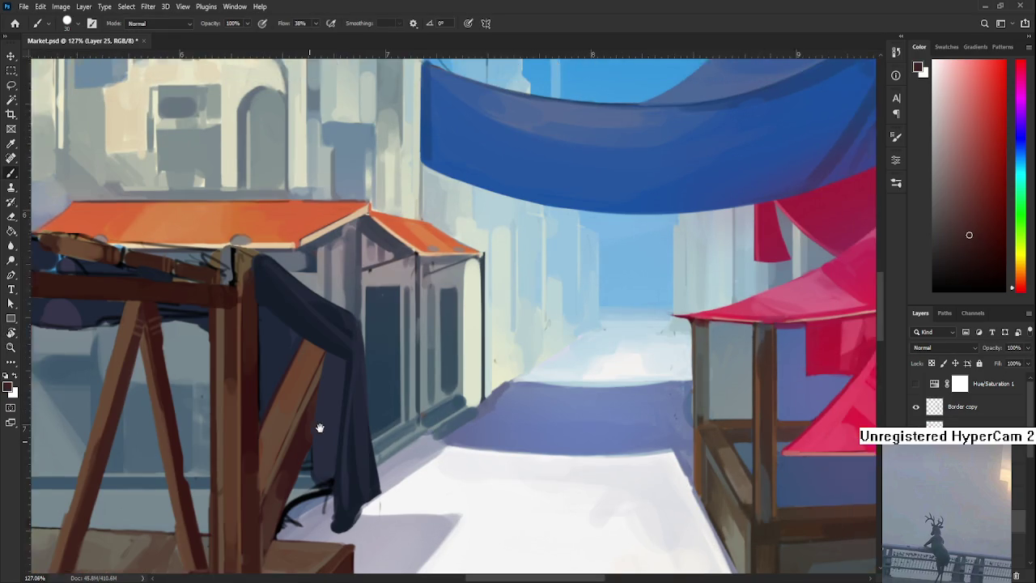
pyautogui.press('[')
pyautogui.press('[')
pyautogui.press('[')
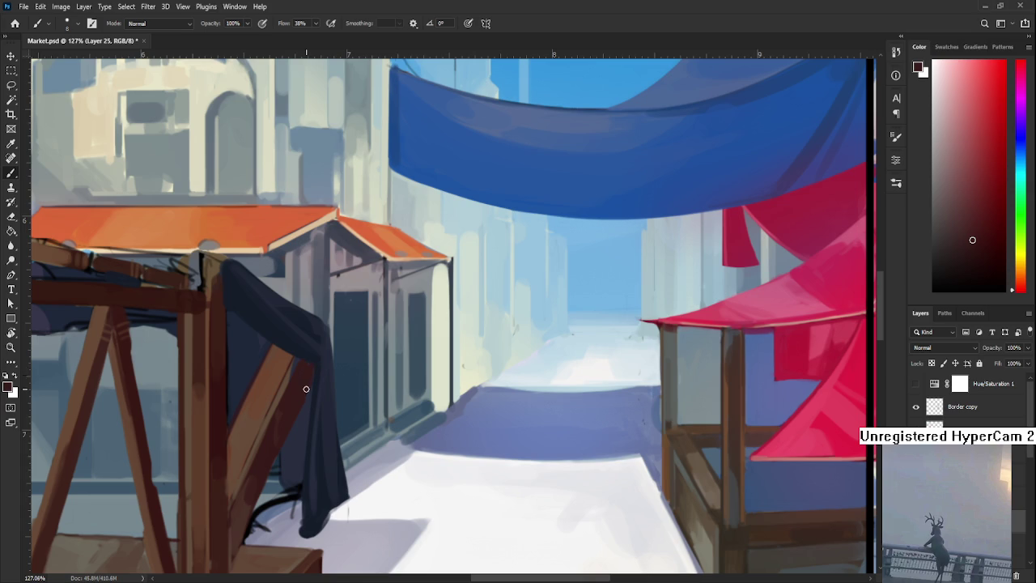
pyautogui.keyDown('alt'); pyautogui.click(287, 386); pyautogui.keyUp('alt')
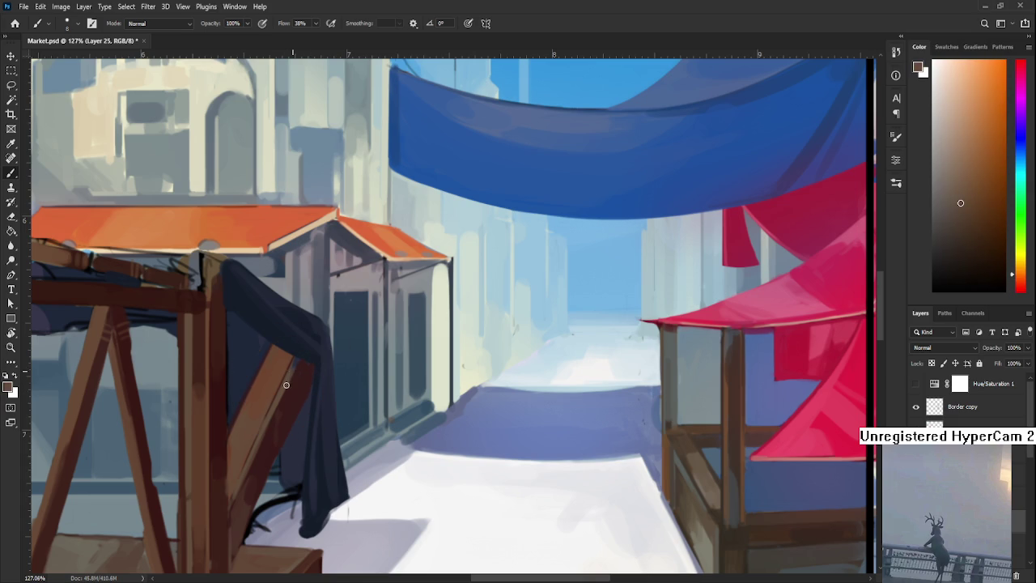
pyautogui.keyDown('alt'); pyautogui.click(290, 395); pyautogui.keyUp('alt')
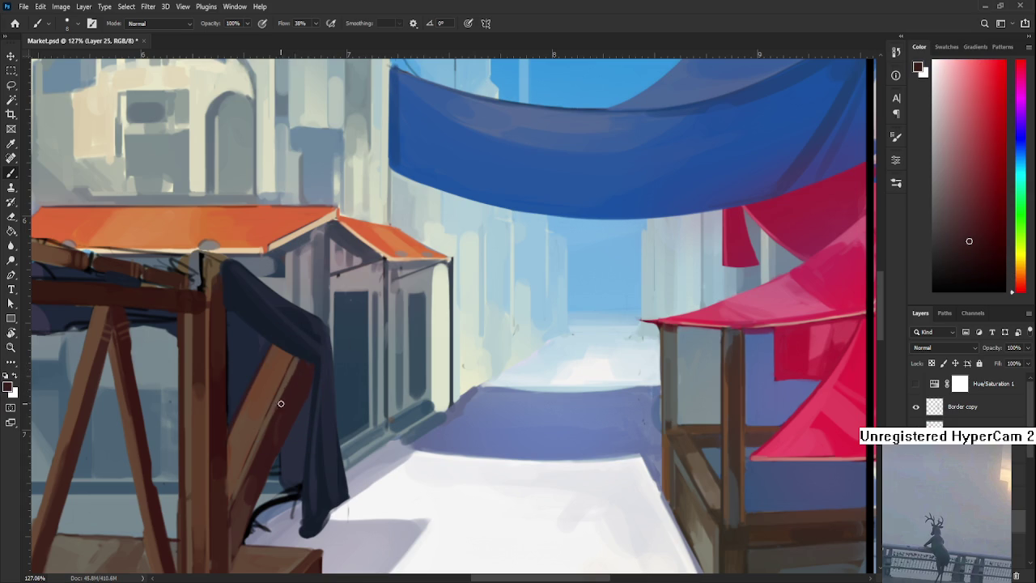
pyautogui.keyDown('alt'); pyautogui.click(293, 376); pyautogui.keyUp('alt')
pyautogui.keyDown('alt'); pyautogui.click(303, 360); pyautogui.keyUp('alt')
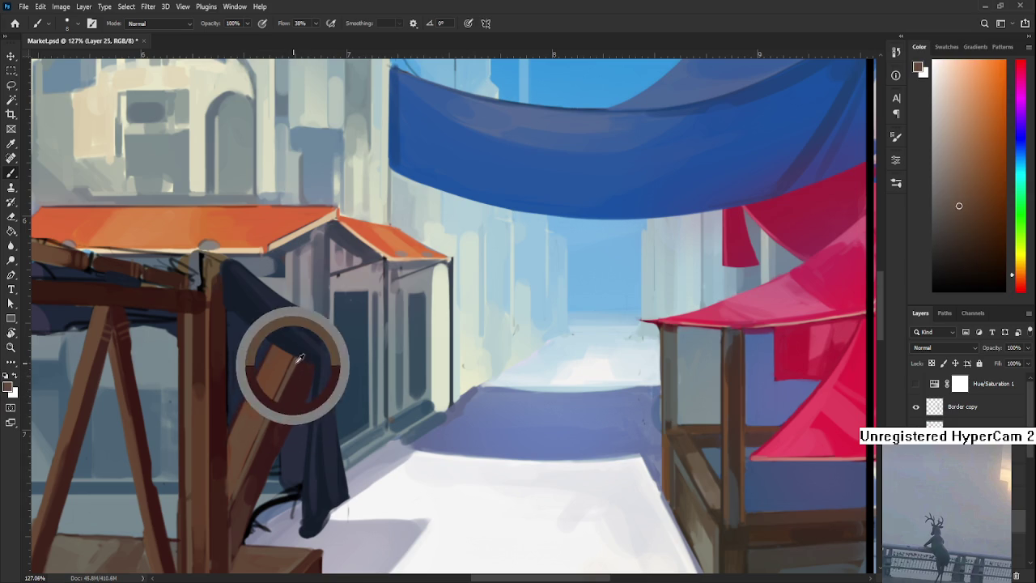
pyautogui.keyDown('alt'); pyautogui.click(307, 361); pyautogui.keyUp('alt')
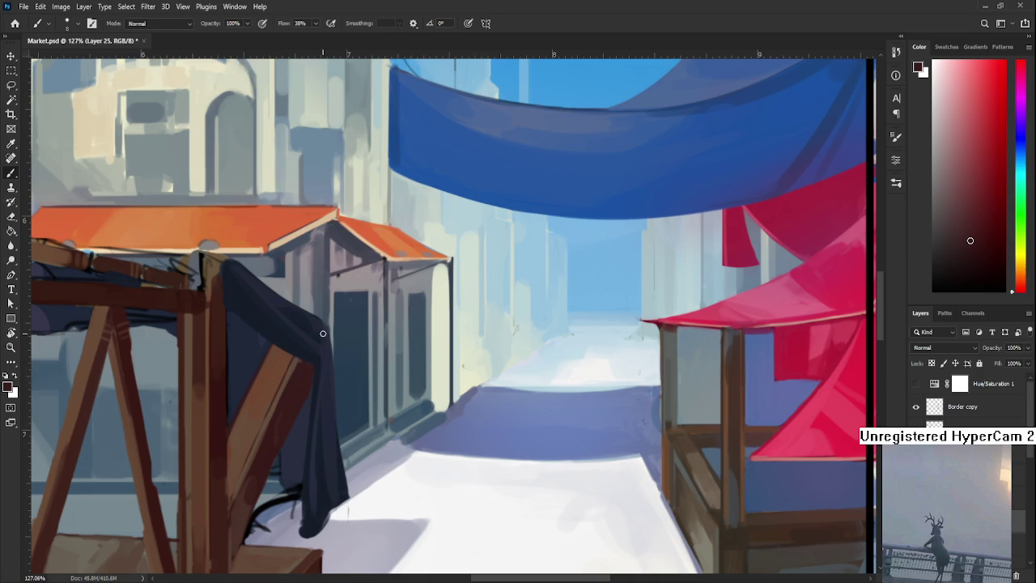
pyautogui.moveTo(328, 348); pyautogui.dragTo(309, 370)
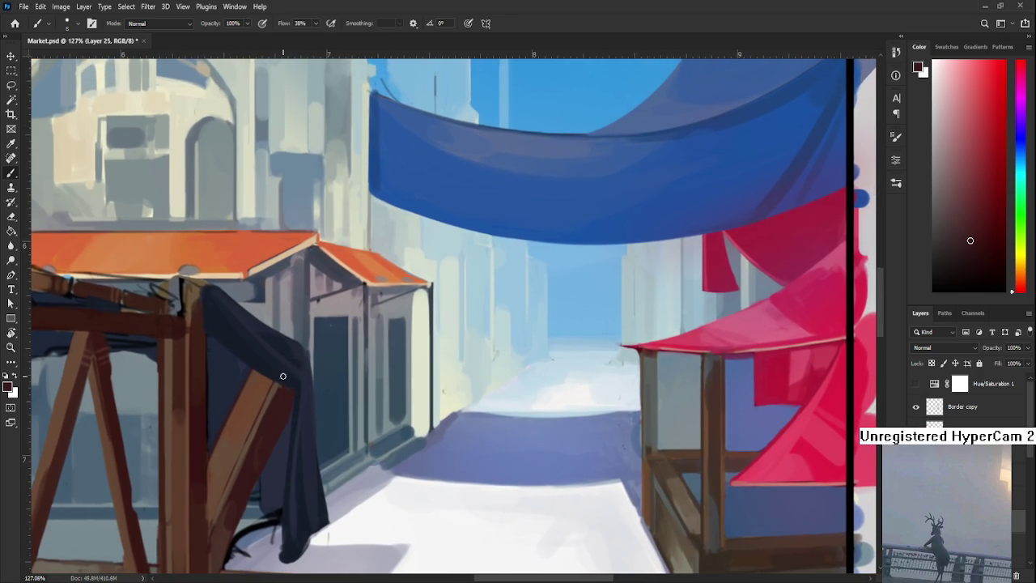
pyautogui.keyDown('alt'); pyautogui.click(280, 389); pyautogui.keyUp('alt')
# Sample the cloth's dark blue-grey, darken its folds, and lighten its left edge.
pyautogui.keyDown('alt'); pyautogui.click(279, 393); pyautogui.keyUp('alt')
pyautogui.keyDown('alt'); pyautogui.click(294, 387); pyautogui.keyUp('alt')
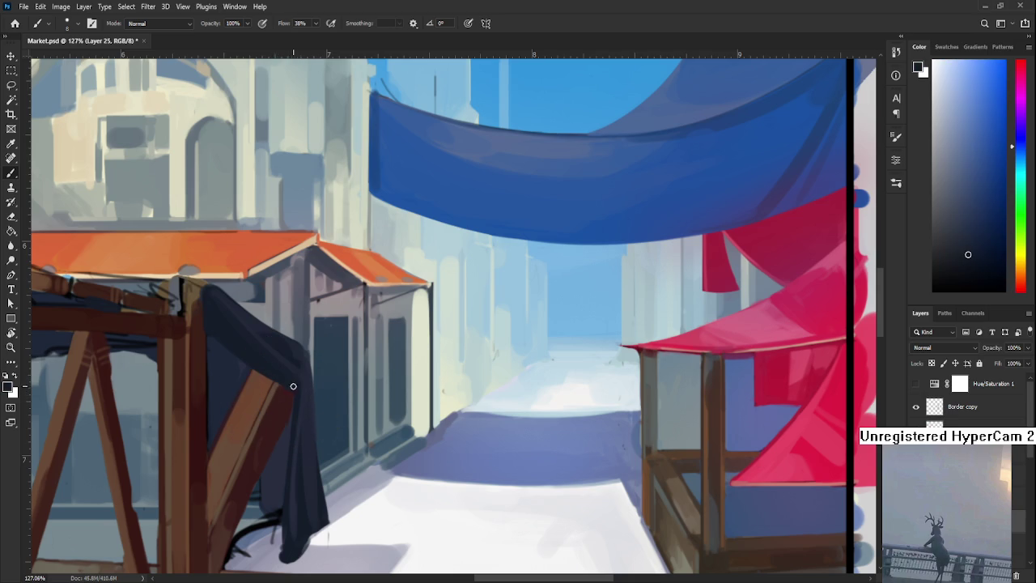
pyautogui.moveTo(294, 392); pyautogui.dragTo(289, 463)
pyautogui.moveTo(289, 405); pyautogui.dragTo(288, 500)
pyautogui.keyDown('alt'); pyautogui.click(306, 417); pyautogui.keyUp('alt')
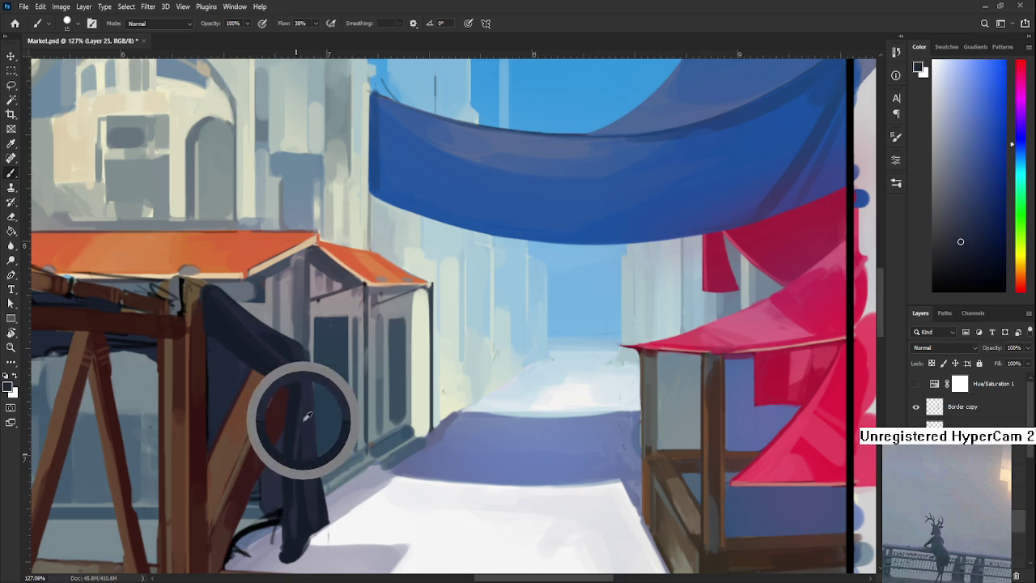
pyautogui.moveTo(291, 453)
pyautogui.mouseDown()
pyautogui.moveTo(292, 523)
pyautogui.moveTo(322, 461)
pyautogui.mouseUp()
pyautogui.keyDown('alt'); pyautogui.click(296, 482); pyautogui.keyUp('alt')
pyautogui.scroll(-3, 377, 407)
# Sample the dark cloth colour and zoom out and back in to check the cloth's bottom.
pyautogui.moveTo(377, 407); pyautogui.dragTo(288, 411)
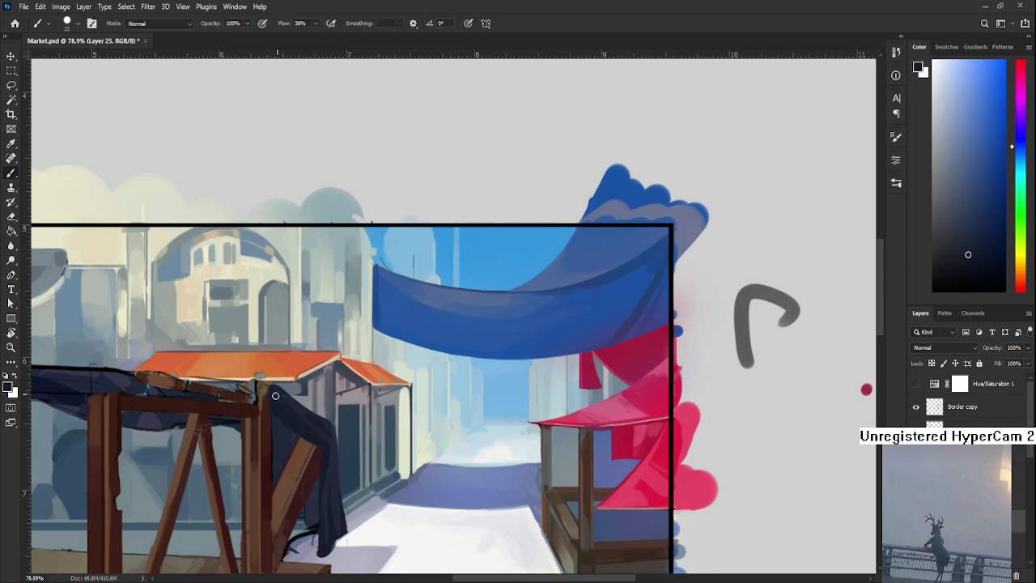
pyautogui.keyDown('alt'); pyautogui.click(328, 438); pyautogui.keyUp('alt')
pyautogui.keyDown('alt'); pyautogui.click(316, 430); pyautogui.keyUp('alt')
pyautogui.keyDown('alt'); pyautogui.click(274, 416); pyautogui.keyUp('alt')
pyautogui.moveTo(324, 444); pyautogui.dragTo(383, 454)
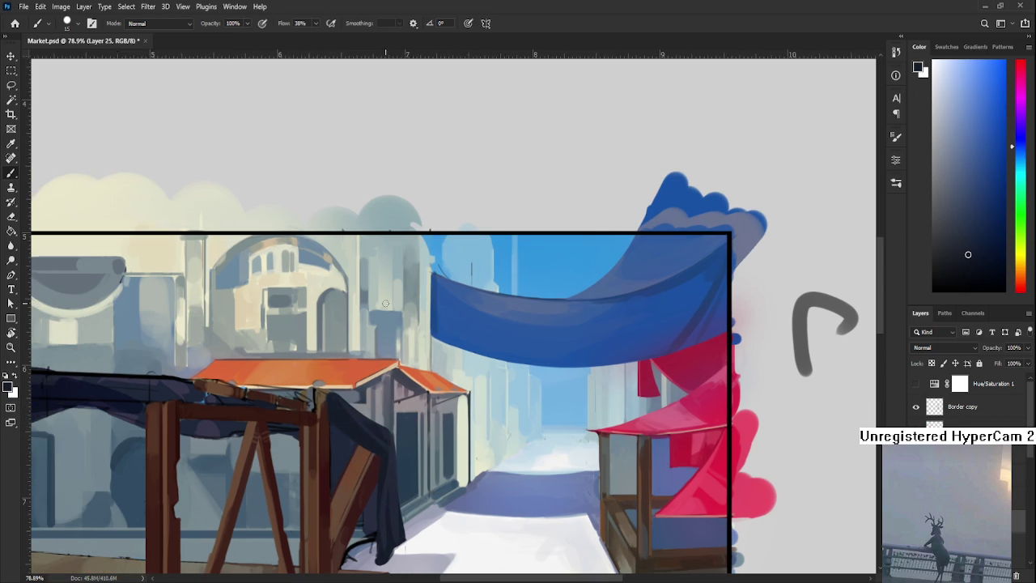
pyautogui.scroll(-3, 386, 303)
pyautogui.scroll(-2, 386, 304)
pyautogui.scroll(4, 480, 334)
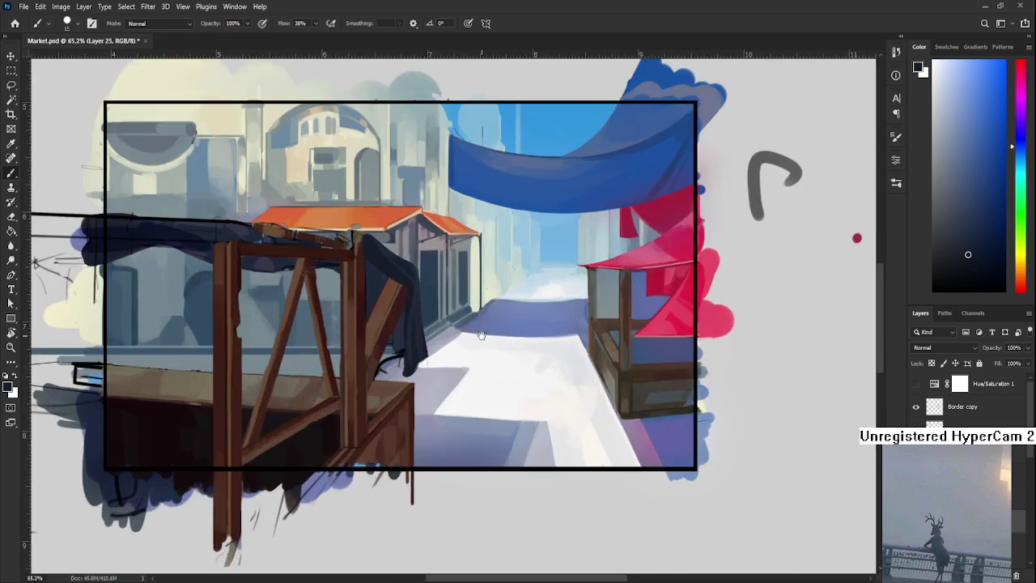
pyautogui.scroll(1, 481, 334)
pyautogui.scroll(3, 481, 335)
# Erase the stray dark branch-like strokes beside the cloth with a smaller Eraser.
pyautogui.press('e')
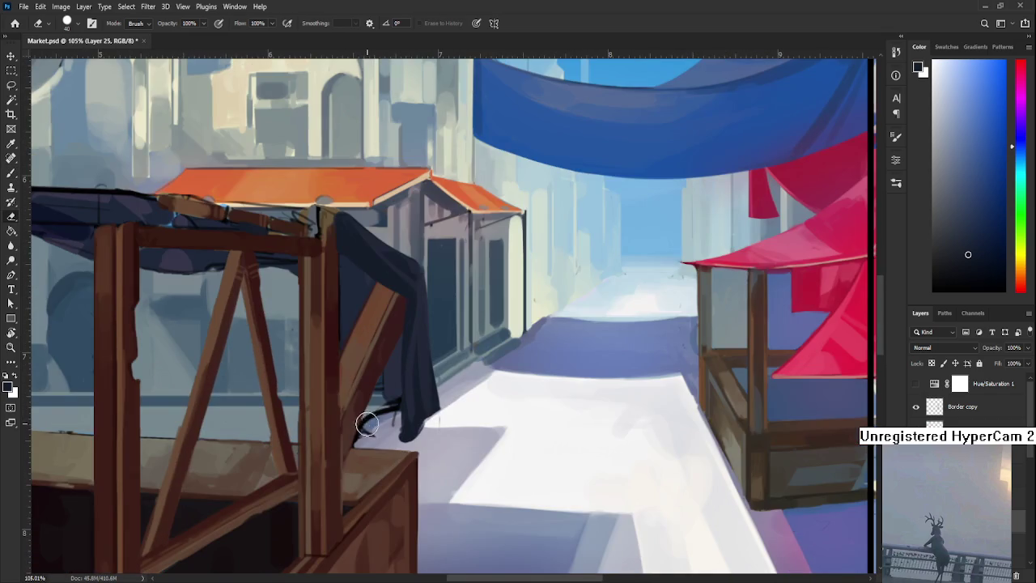
pyautogui.moveTo(367, 421)
pyautogui.mouseDown()
pyautogui.moveTo(374, 414)
pyautogui.moveTo(361, 434)
pyautogui.moveTo(376, 406)
pyautogui.mouseUp()
pyautogui.press('[')
pyautogui.press('[')
pyautogui.press('[')
pyautogui.moveTo(382, 416)
pyautogui.mouseDown()
pyautogui.moveTo(357, 443)
pyautogui.moveTo(393, 405)
pyautogui.moveTo(396, 428)
pyautogui.mouseUp()
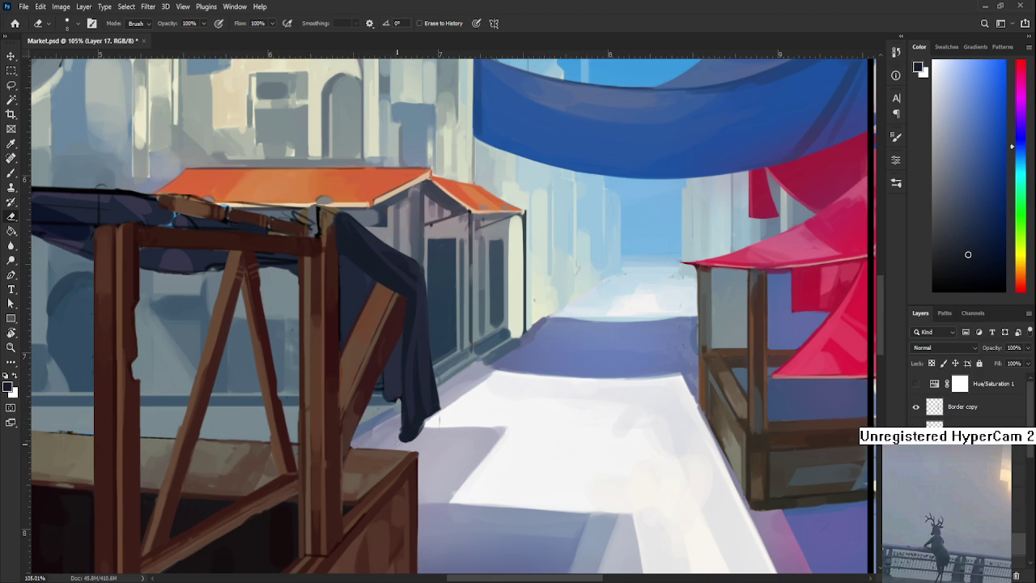
# Sample dark and warmer browns from the wooden beam, then zoom out and back in.
pyautogui.press('b')
pyautogui.keyDown('alt'); pyautogui.click(367, 377); pyautogui.keyUp('alt')
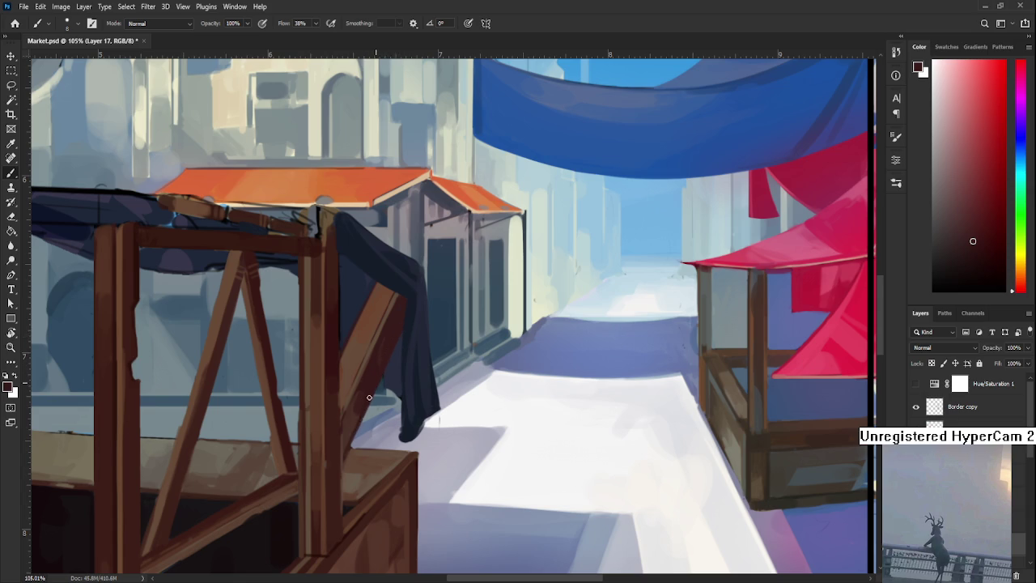
pyautogui.hotkey('ctrl', 'z')
pyautogui.keyDown('alt'); pyautogui.click(323, 490); pyautogui.keyUp('alt')
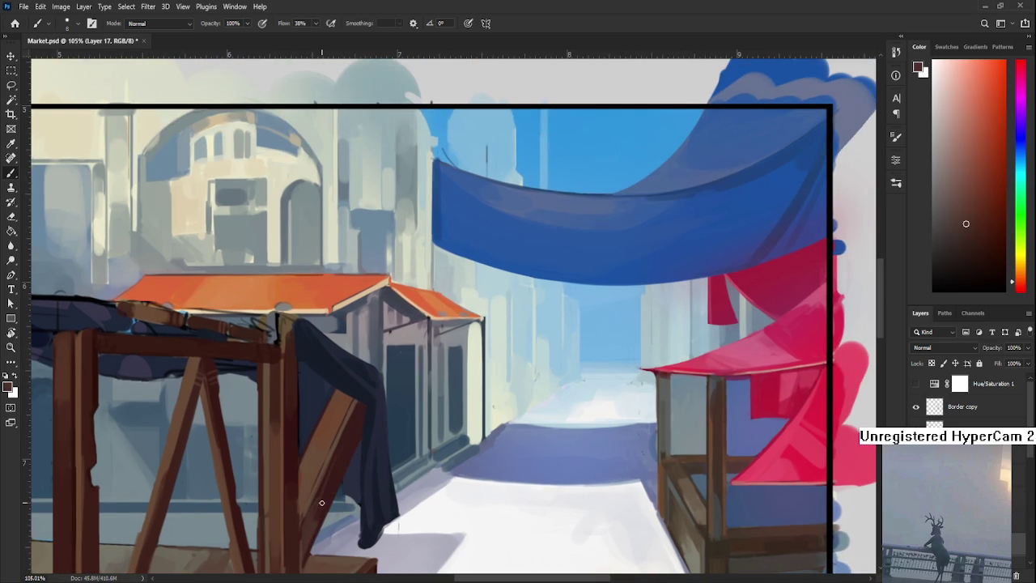
pyautogui.scroll(-3, 436, 435)
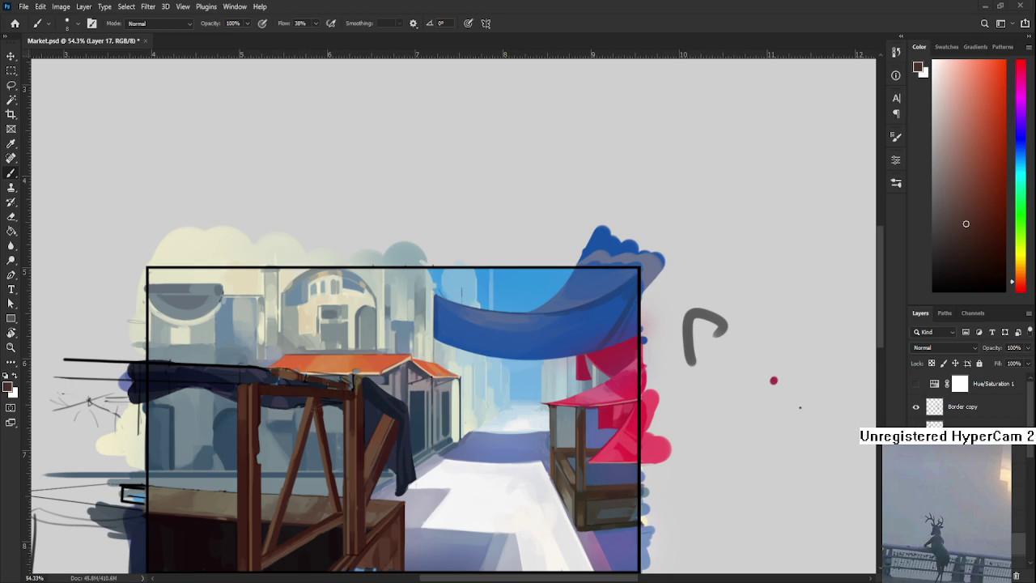
pyautogui.scroll(-5, 488, 412)
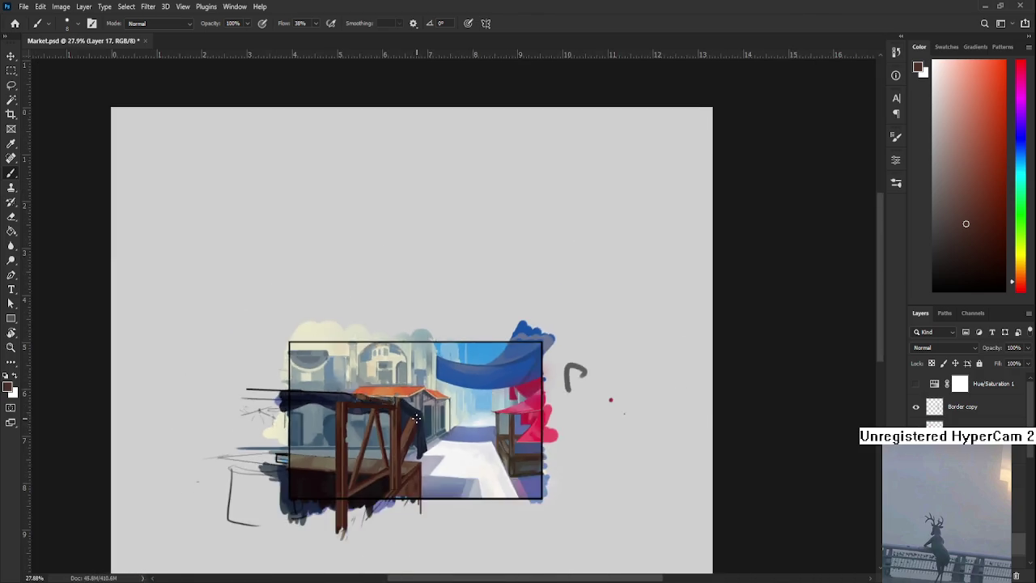
pyautogui.scroll(8, 487, 412)
pyautogui.moveTo(493, 355)
pyautogui.mouseDown()
pyautogui.moveTo(505, 393)
pyautogui.moveTo(410, 440)
pyautogui.mouseUp()
pyautogui.scroll(3, 505, 393)
pyautogui.scroll(3, 504, 393)
# Select Layer 25, view the cloth's bottom, and sample the street's pale blue-grey.
pyautogui.press('e')
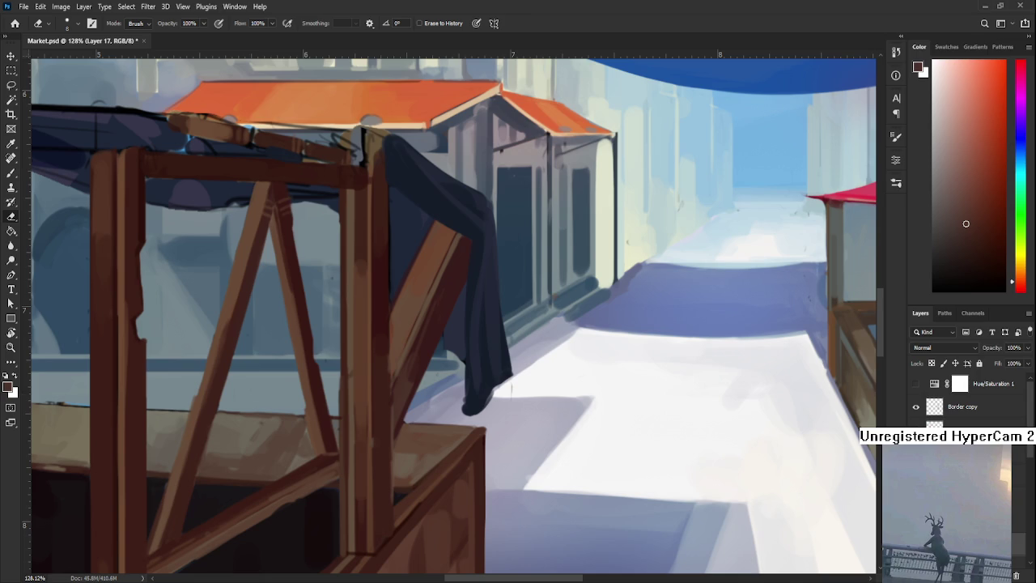
pyautogui.keyDown('ctrl'); pyautogui.click(511, 390); pyautogui.keyUp('ctrl')
pyautogui.moveTo(564, 408); pyautogui.dragTo(413, 375)
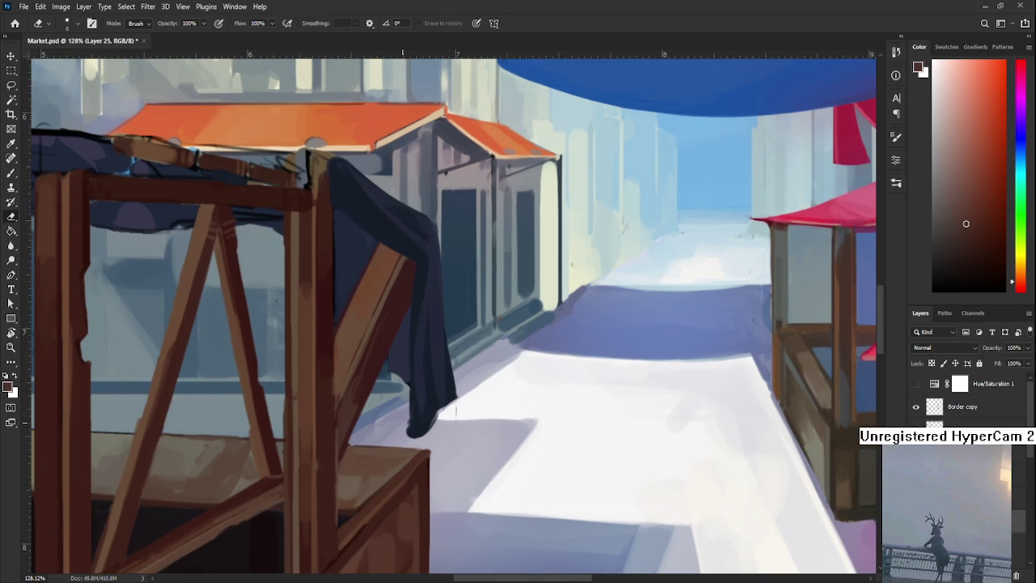
pyautogui.press('b')
pyautogui.keyDown('alt'); pyautogui.click(429, 406); pyautogui.keyUp('alt')
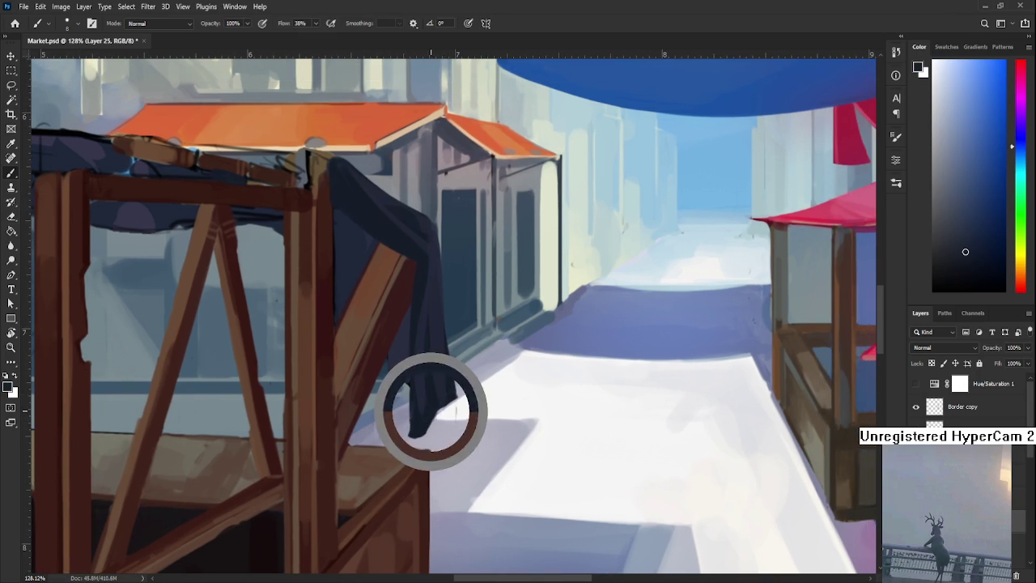
pyautogui.press('e')
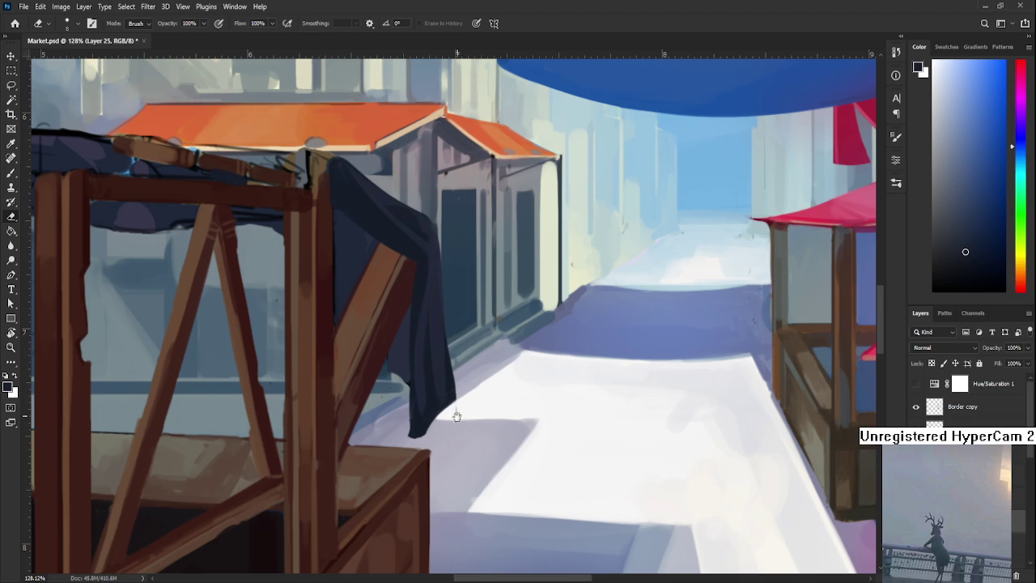
pyautogui.moveTo(458, 407); pyautogui.dragTo(517, 404)
pyautogui.scroll(-5, 514, 399)
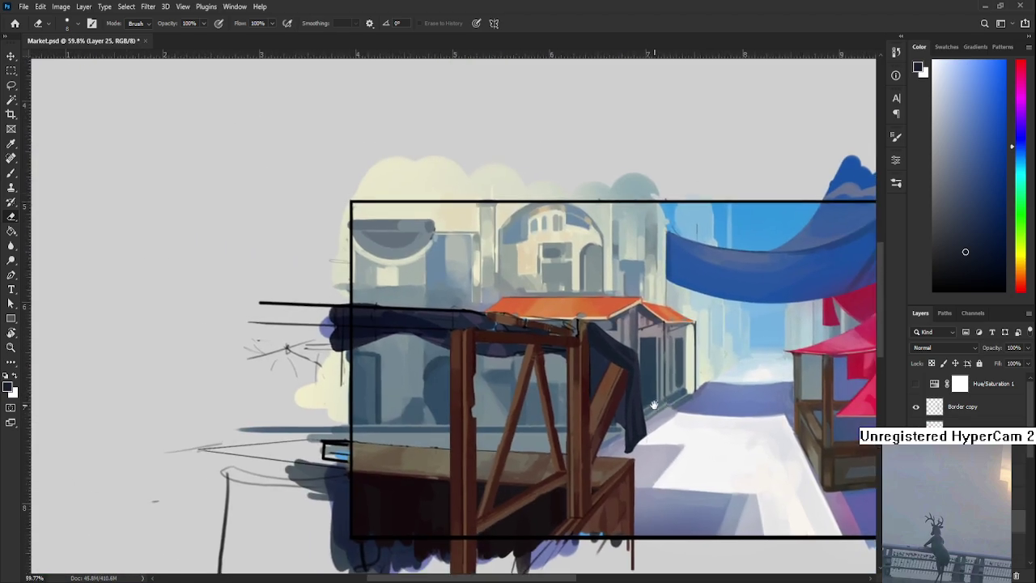
pyautogui.scroll(-3, 501, 365)
pyautogui.press('r')
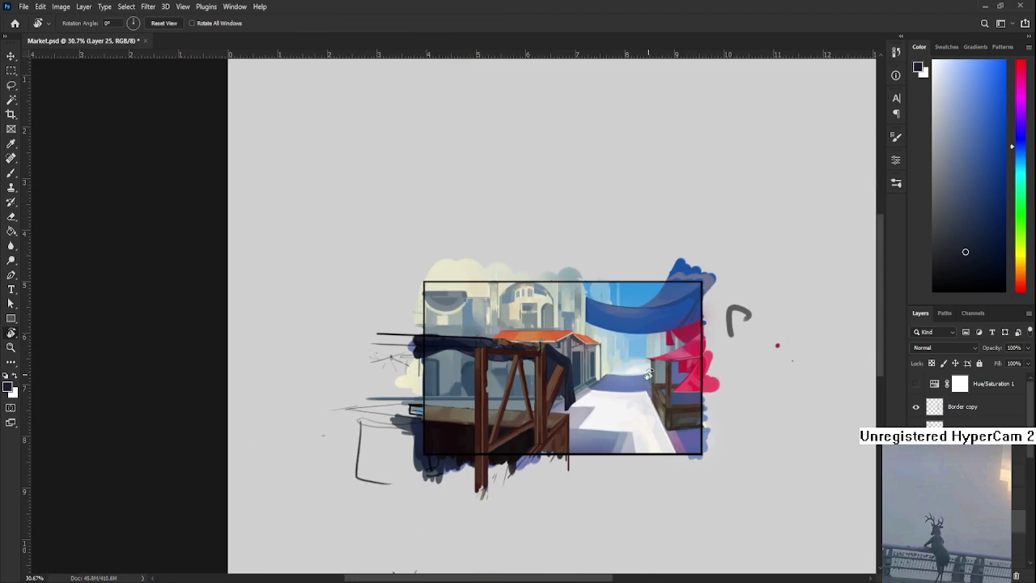
pyautogui.scroll(1, 580, 372)
pyautogui.scroll(3, 577, 372)
pyautogui.scroll(-1, 574, 371)
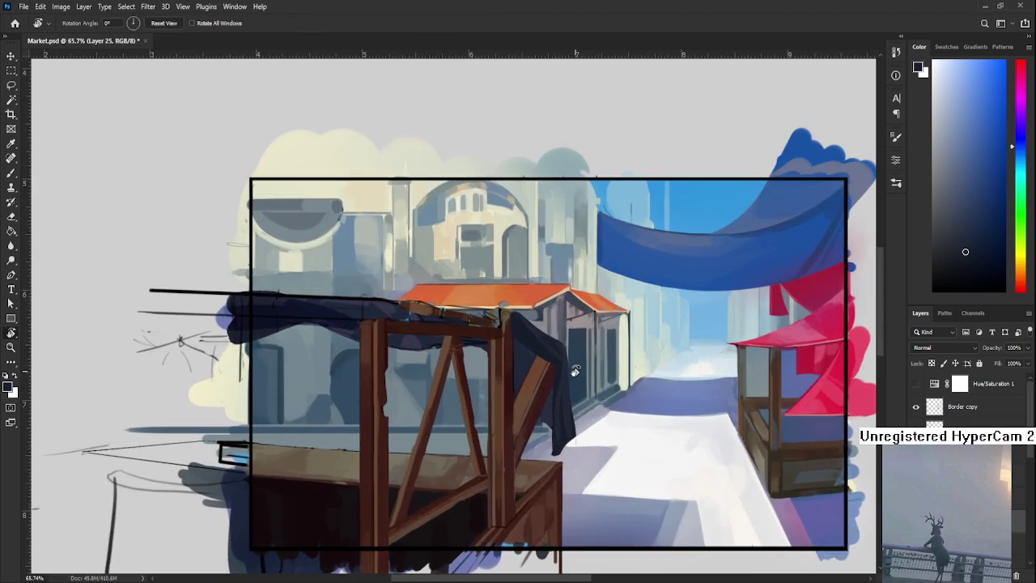
pyautogui.scroll(-1, 559, 360)
pyautogui.scroll(-2, 535, 349)
pyautogui.scroll(-1, 518, 335)
pyautogui.scroll(3, 517, 336)
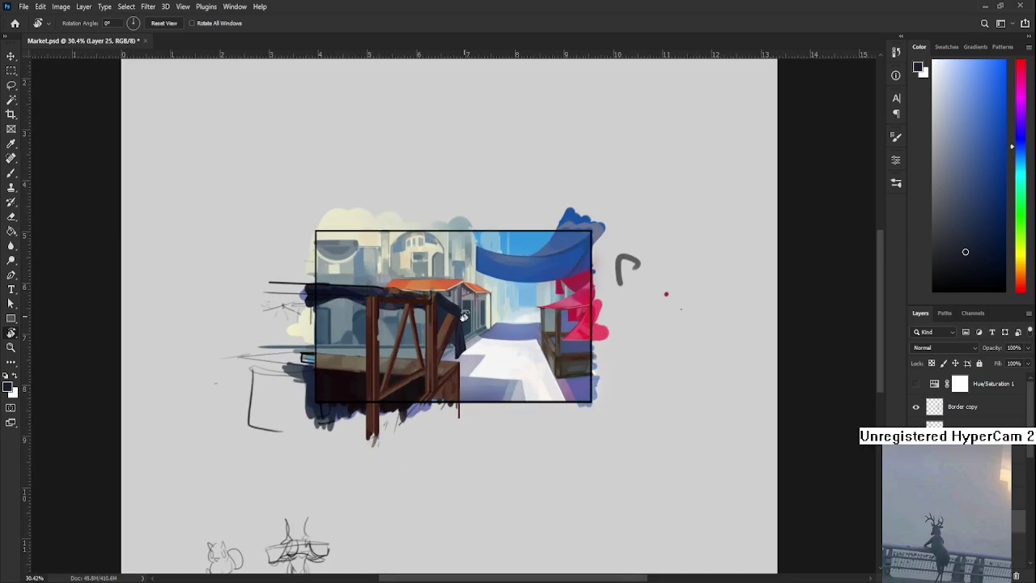
pyautogui.scroll(2, 510, 344)
pyautogui.scroll(2, 502, 356)
pyautogui.moveTo(501, 358); pyautogui.dragTo(628, 415)
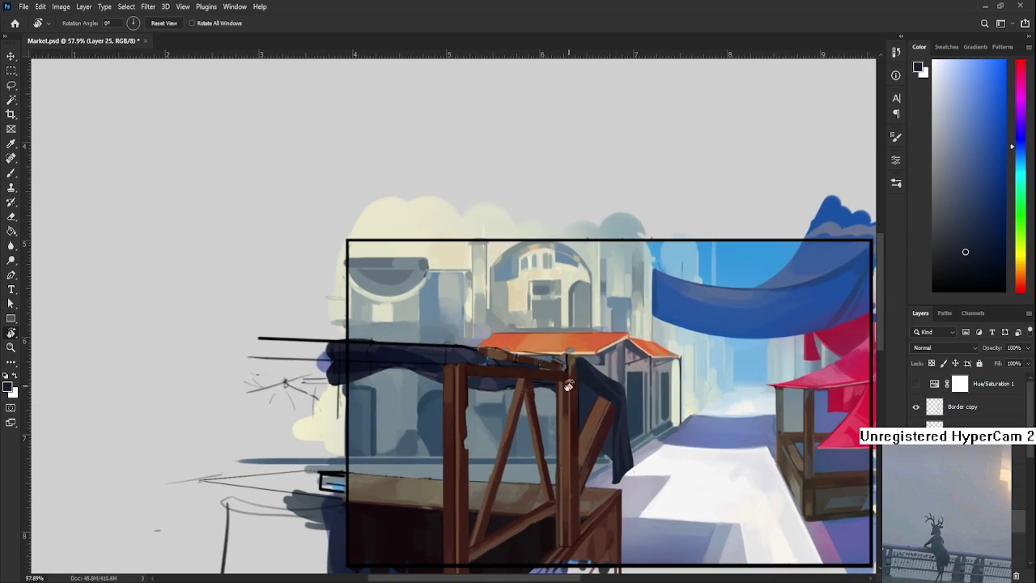
pyautogui.scroll(1, 522, 361)
pyautogui.press('b')
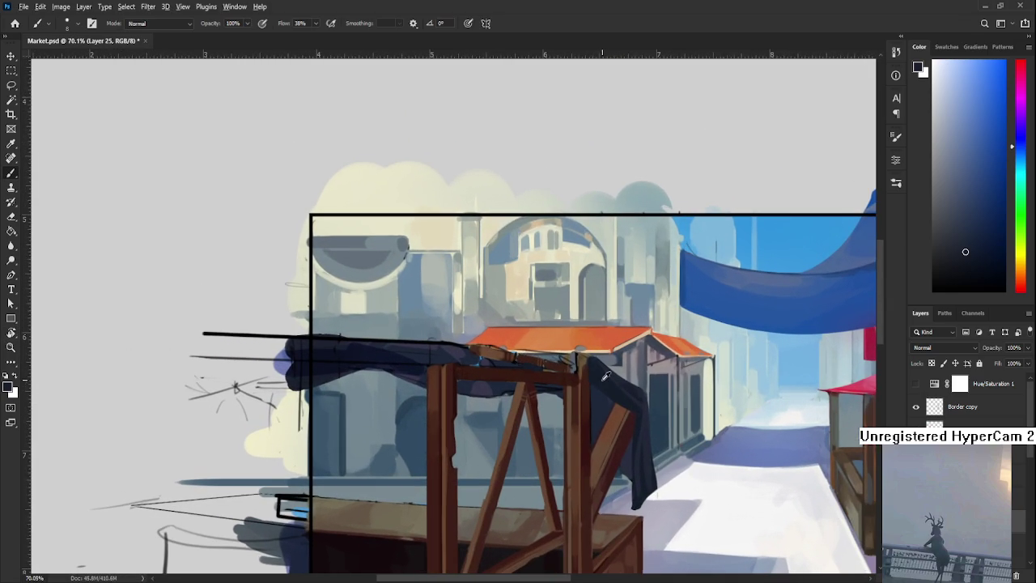
# With a larger brush, sample the cloth's navy and paint its shadow band darker.
pyautogui.moveTo(318, 359)
pyautogui.mouseDown()
pyautogui.moveTo(298, 347)
pyautogui.moveTo(430, 339)
pyautogui.mouseUp()
pyautogui.press(']')
pyautogui.press(']')
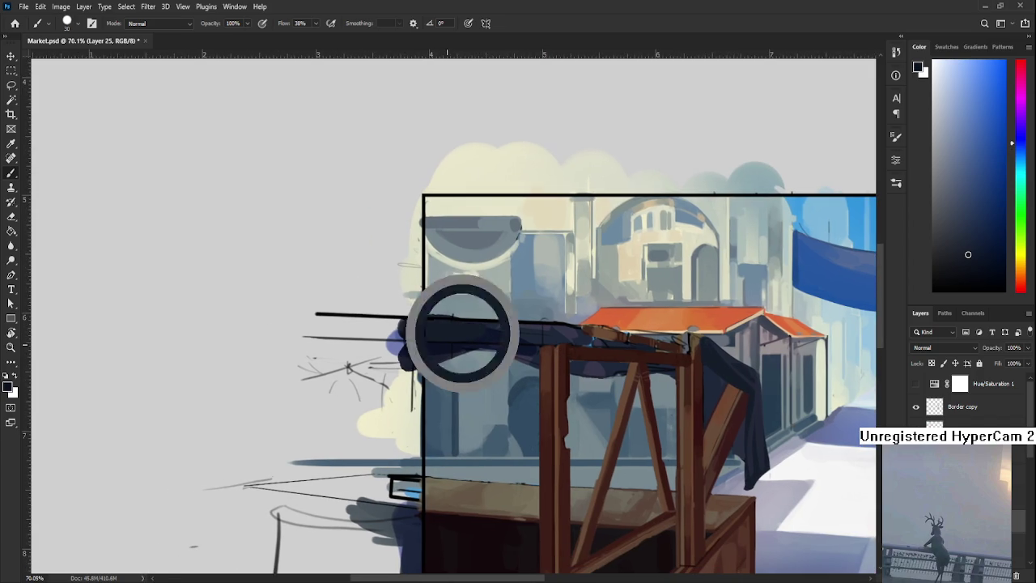
pyautogui.keyDown('alt'); pyautogui.click(460, 336); pyautogui.keyUp('alt')
pyautogui.moveTo(416, 343)
pyautogui.mouseDown()
pyautogui.moveTo(494, 328)
pyautogui.moveTo(430, 334)
pyautogui.mouseUp()
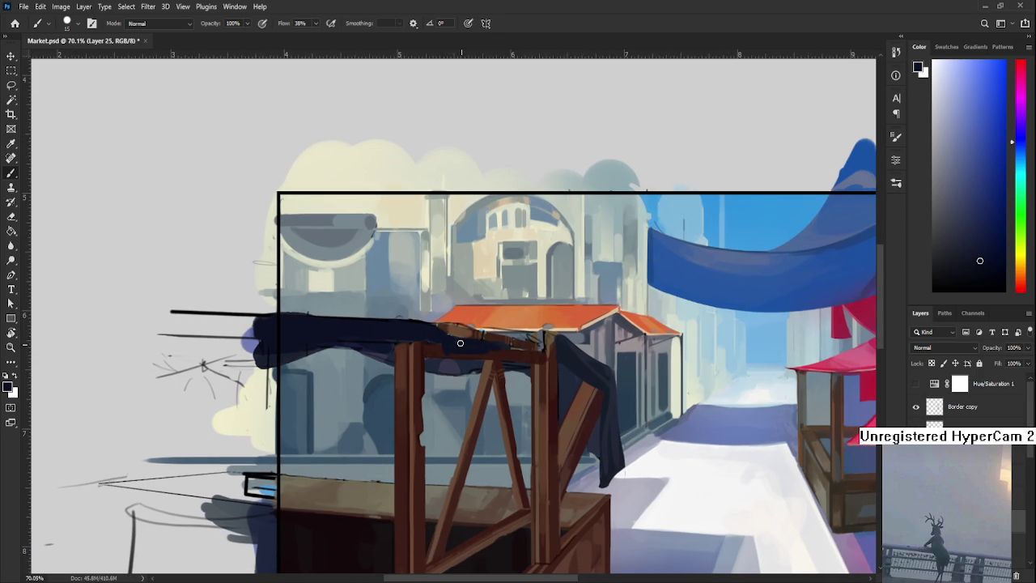
# Zoom in and cover the light top of the wooden post with navy.
pyautogui.press('e')
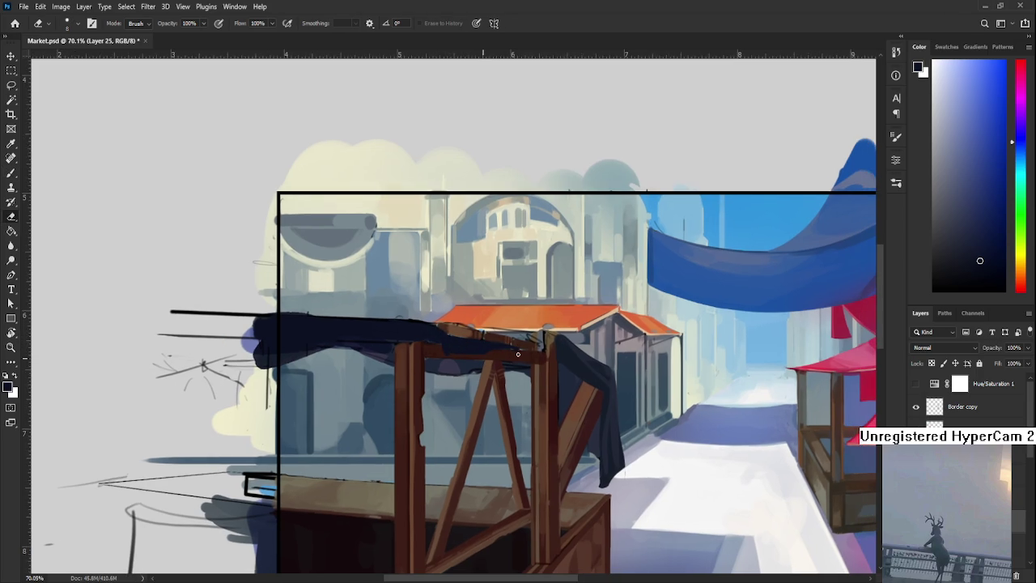
pyautogui.press('b')
pyautogui.scroll(1, 596, 347)
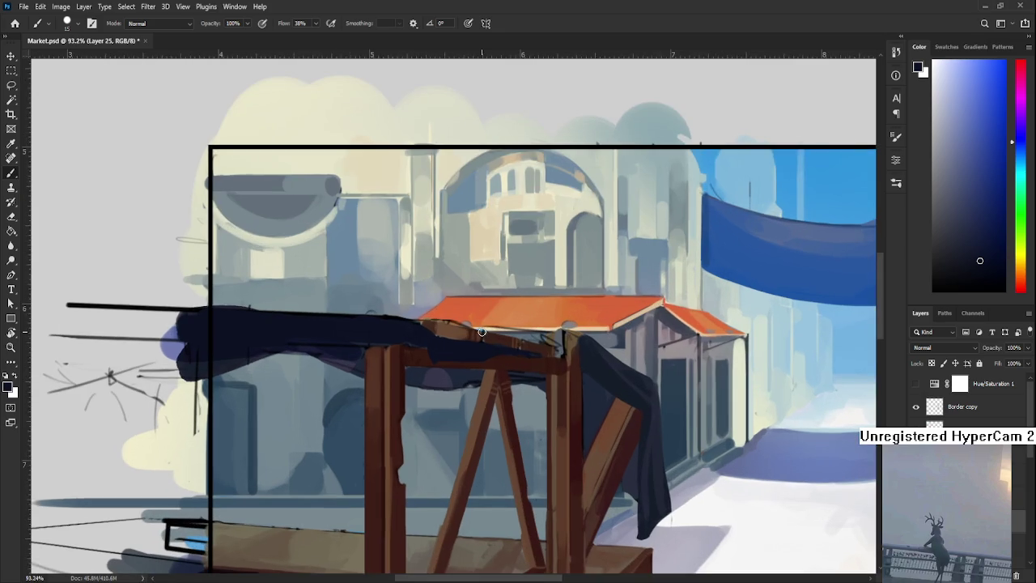
pyautogui.scroll(1, 556, 357)
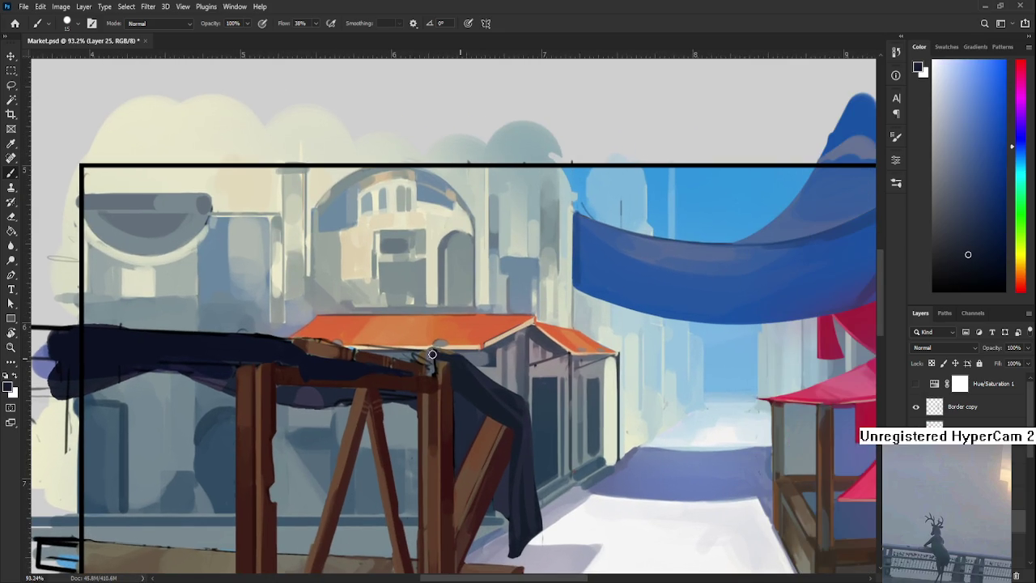
pyautogui.moveTo(435, 349)
pyautogui.mouseDown()
pyautogui.moveTo(433, 366)
pyautogui.moveTo(427, 349)
pyautogui.moveTo(445, 350)
pyautogui.mouseUp()
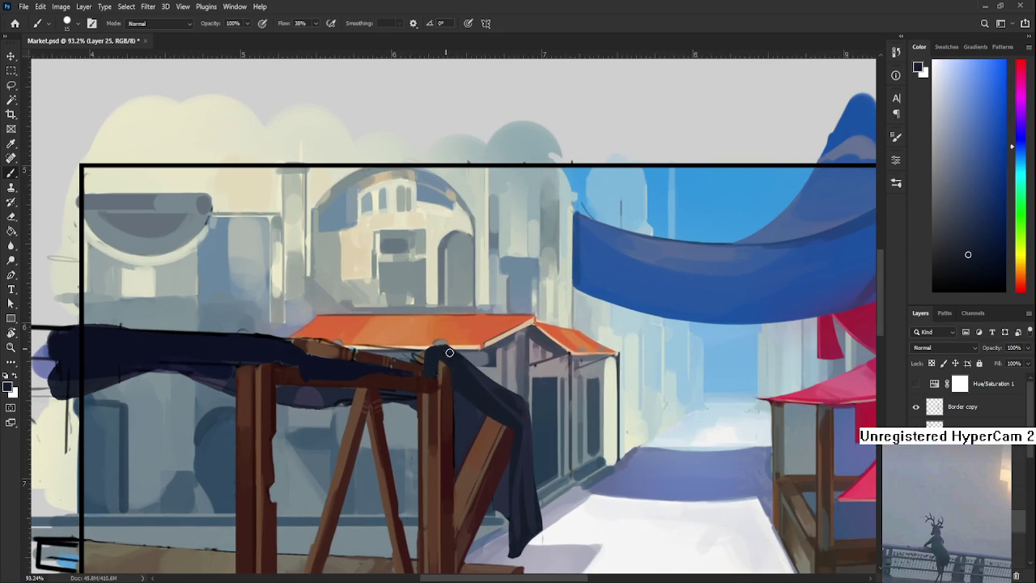
# Rotate the canvas a quarter turn and darken the wooden post's right edge.
pyautogui.press('e')
pyautogui.press('r')
pyautogui.moveTo(451, 343)
pyautogui.mouseDown()
pyautogui.moveTo(401, 445)
pyautogui.moveTo(409, 466)
pyautogui.mouseUp()
pyautogui.press('b')
pyautogui.moveTo(404, 413); pyautogui.dragTo(407, 461)
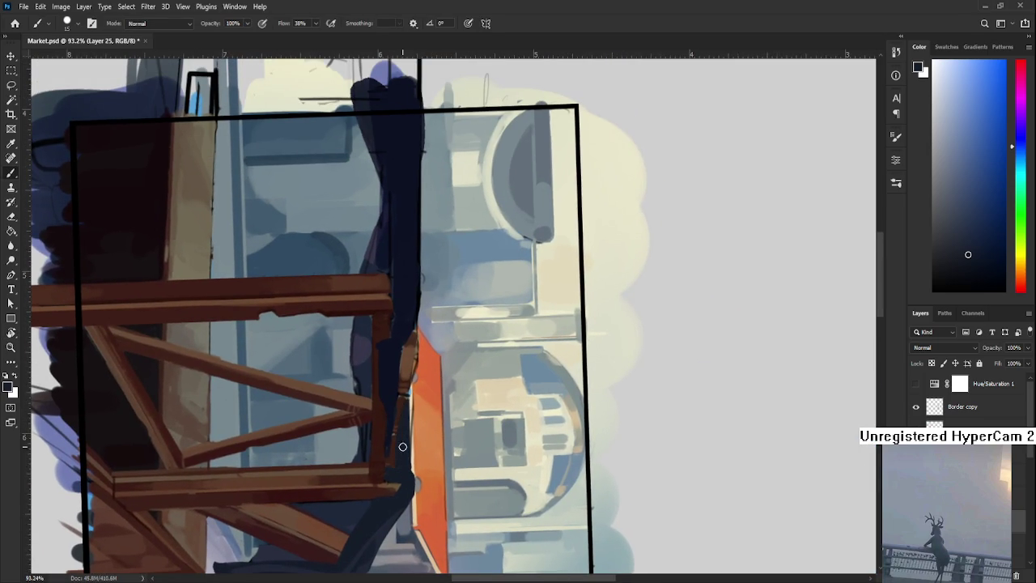
# Resample the cloth's navy and paint over the light patch under the cloth.
pyautogui.press('e')
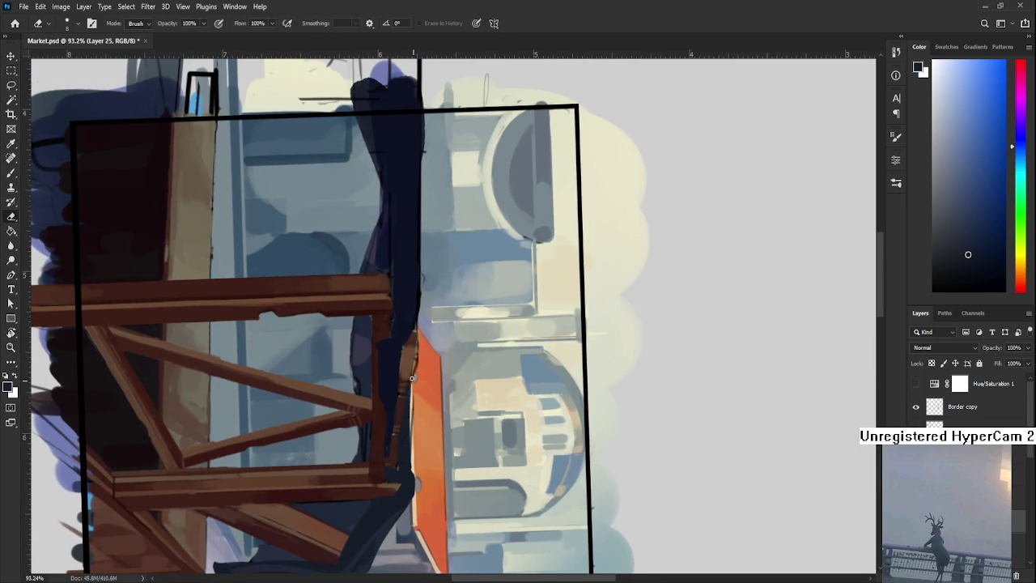
pyautogui.press('r')
pyautogui.moveTo(413, 376); pyautogui.dragTo(519, 379)
pyautogui.press('b')
pyautogui.keyDown('alt'); pyautogui.click(501, 369); pyautogui.keyUp('alt')
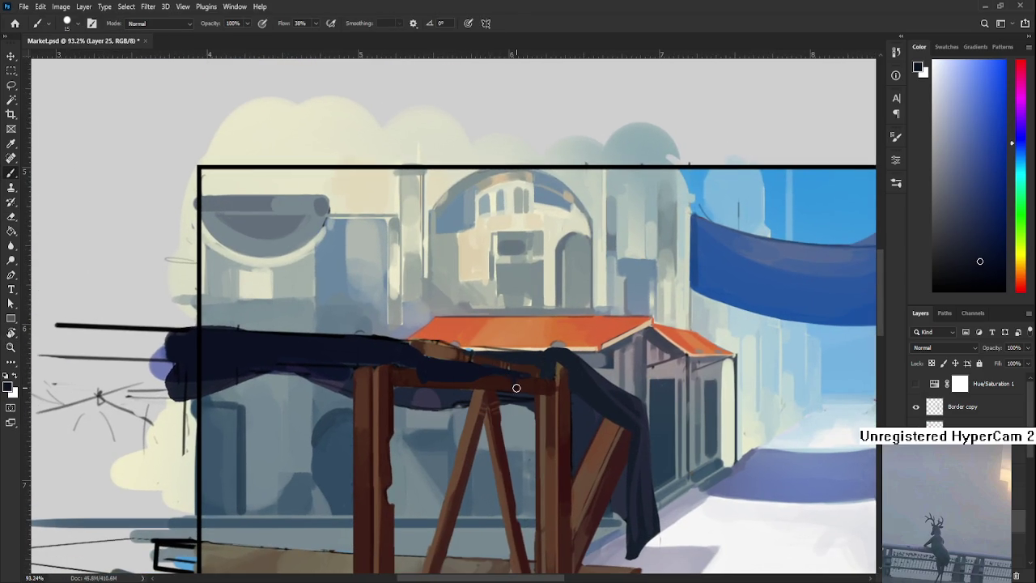
pyautogui.press('e')
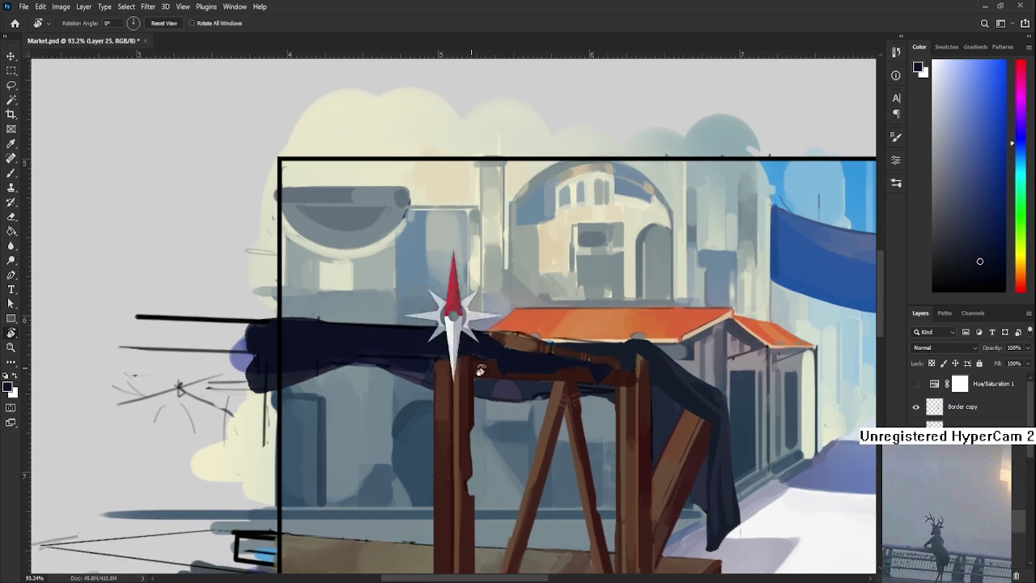
pyautogui.moveTo(401, 350); pyautogui.dragTo(421, 372)
pyautogui.press('b')
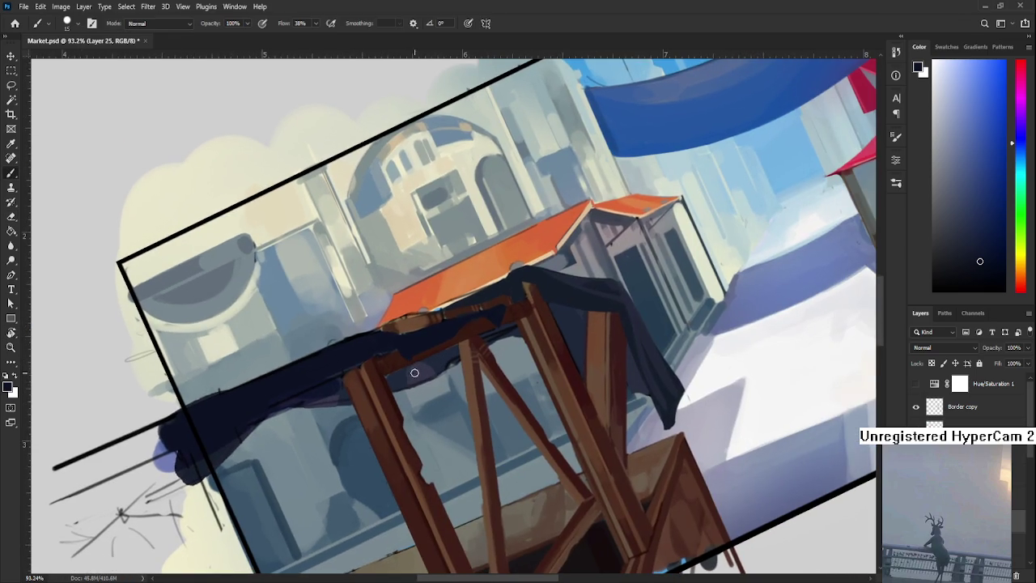
pyautogui.moveTo(392, 382)
pyautogui.mouseDown()
pyautogui.moveTo(394, 370)
pyautogui.moveTo(426, 373)
pyautogui.moveTo(440, 359)
pyautogui.moveTo(420, 389)
pyautogui.mouseUp()
# Sample a darker navy tone and repaint the cloth from a new view angle.
pyautogui.press('e')
pyautogui.press('b')
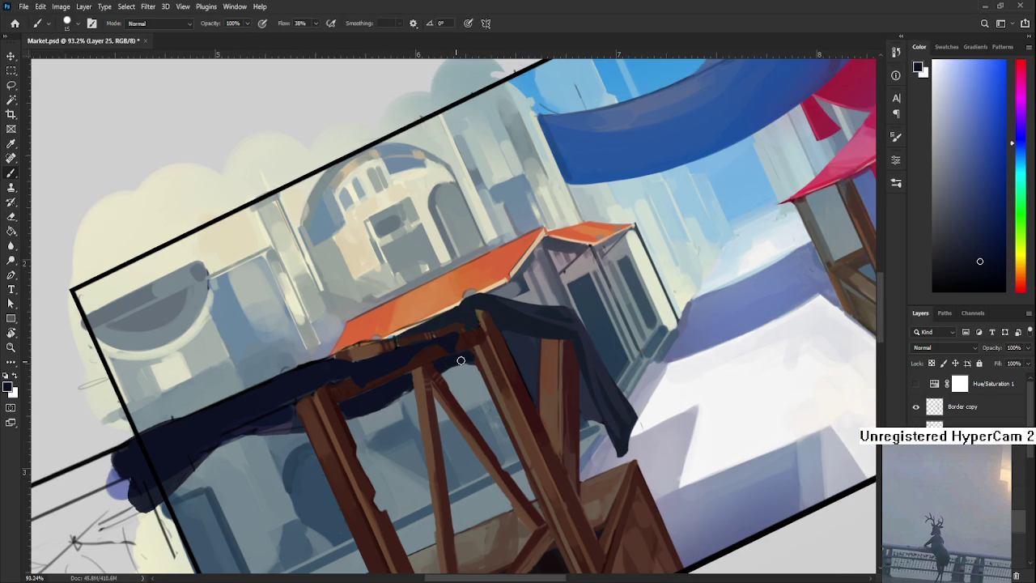
pyautogui.press('e')
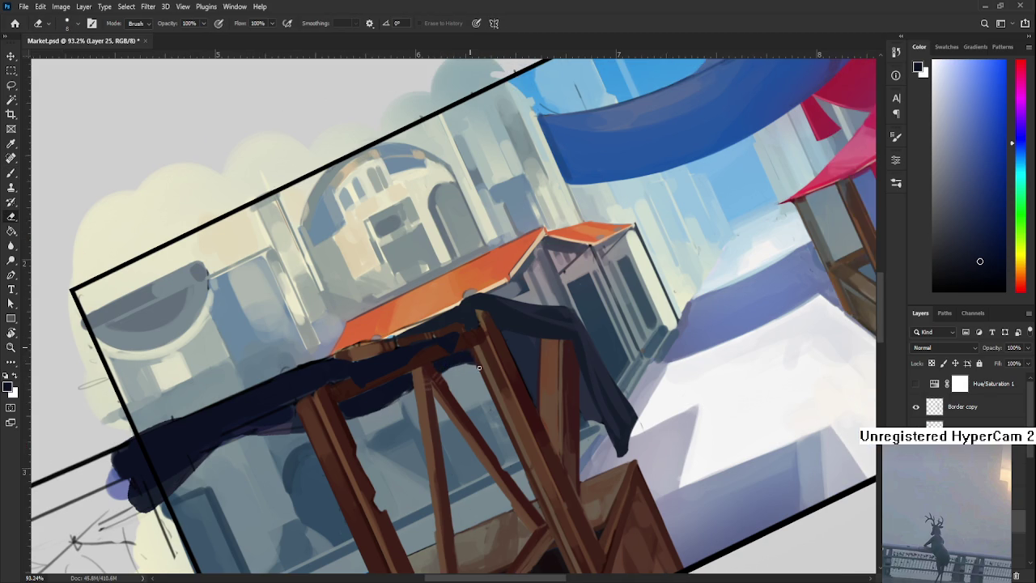
pyautogui.press('b')
pyautogui.moveTo(464, 340)
pyautogui.mouseDown()
pyautogui.moveTo(462, 365)
pyautogui.moveTo(527, 396)
pyautogui.moveTo(497, 411)
pyautogui.moveTo(475, 400)
pyautogui.moveTo(486, 410)
pyautogui.moveTo(470, 418)
pyautogui.mouseUp()
pyautogui.press('e')
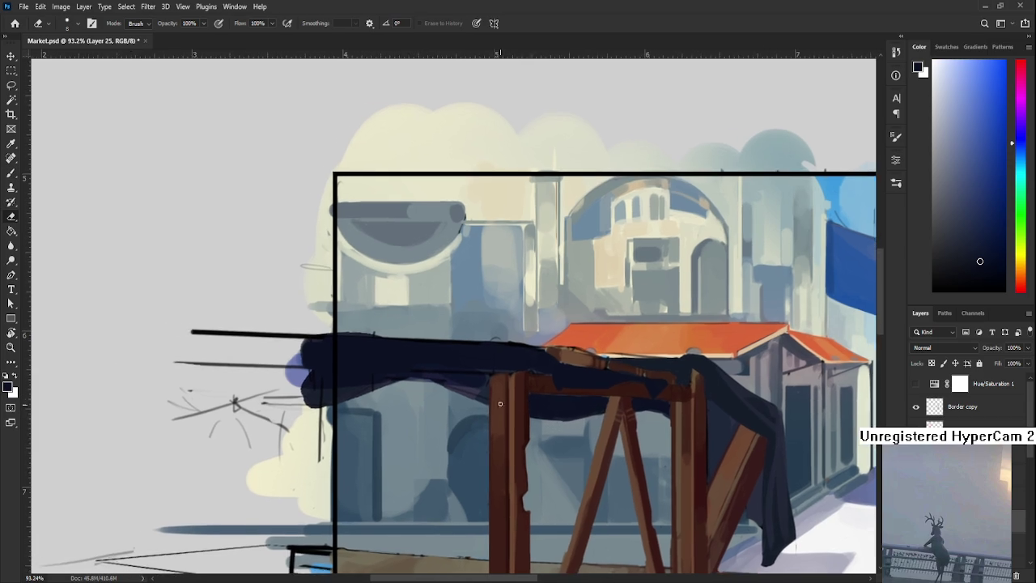
pyautogui.moveTo(440, 409)
pyautogui.mouseDown()
pyautogui.moveTo(375, 416)
pyautogui.moveTo(375, 377)
pyautogui.moveTo(387, 473)
pyautogui.moveTo(549, 370)
pyautogui.mouseUp()
pyautogui.press('b')
pyautogui.keyDown('alt'); pyautogui.click(388, 375); pyautogui.keyUp('alt')
# Sample a slightly different dark shade, then reset the canvas rotation upright.
pyautogui.press('r')
pyautogui.moveTo(426, 439)
pyautogui.mouseDown()
pyautogui.moveTo(590, 381)
pyautogui.moveTo(475, 377)
pyautogui.moveTo(421, 359)
pyautogui.mouseUp()
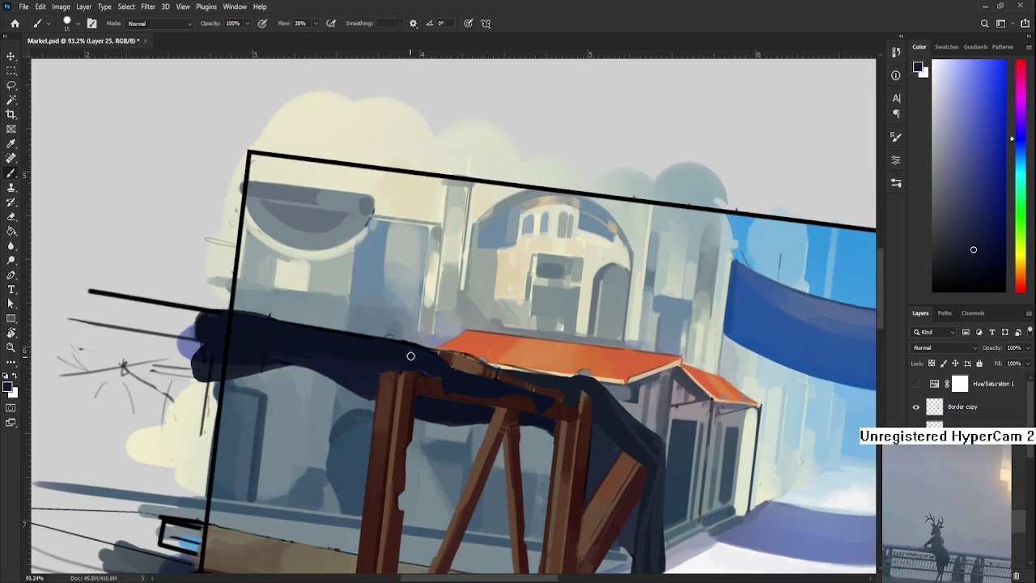
pyautogui.keyDown('alt'); pyautogui.click(379, 346); pyautogui.keyUp('alt')
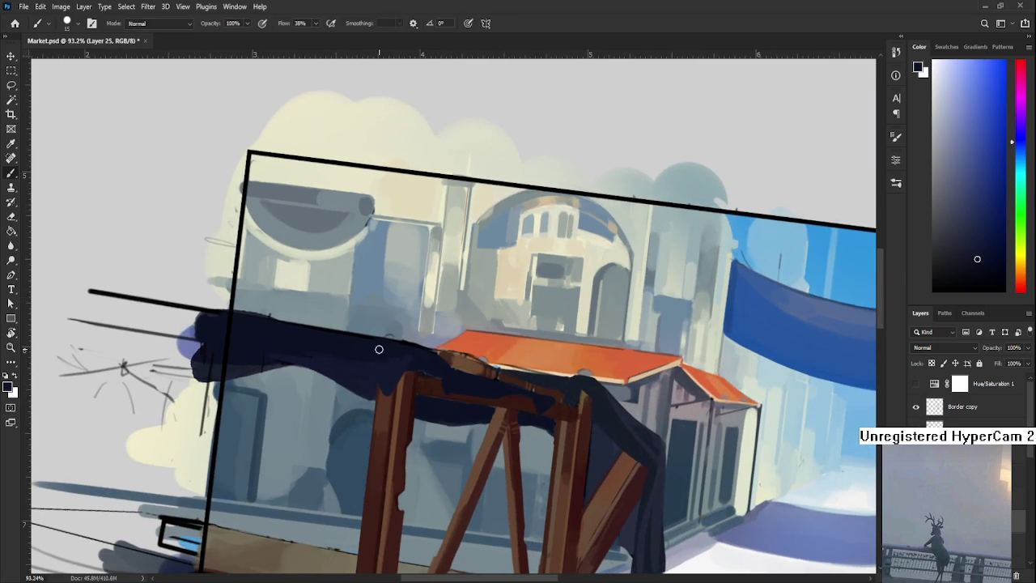
pyautogui.press('r')
pyautogui.moveTo(384, 364); pyautogui.dragTo(455, 377)
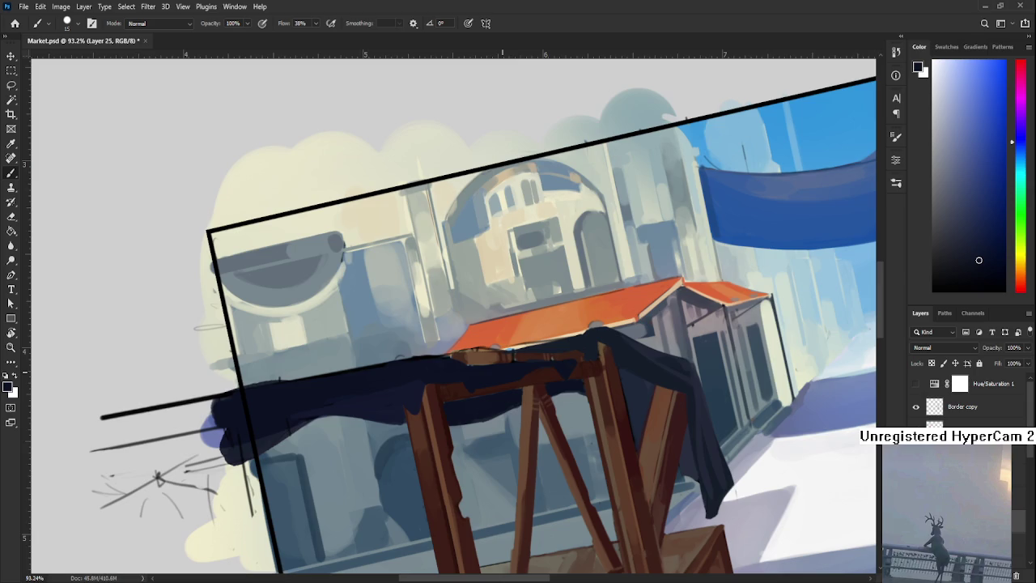
pyautogui.keyDown('alt'); pyautogui.scroll(-5, 440, 278); pyautogui.keyUp('alt')
pyautogui.press('r')
pyautogui.moveTo(439, 278); pyautogui.dragTo(465, 374)
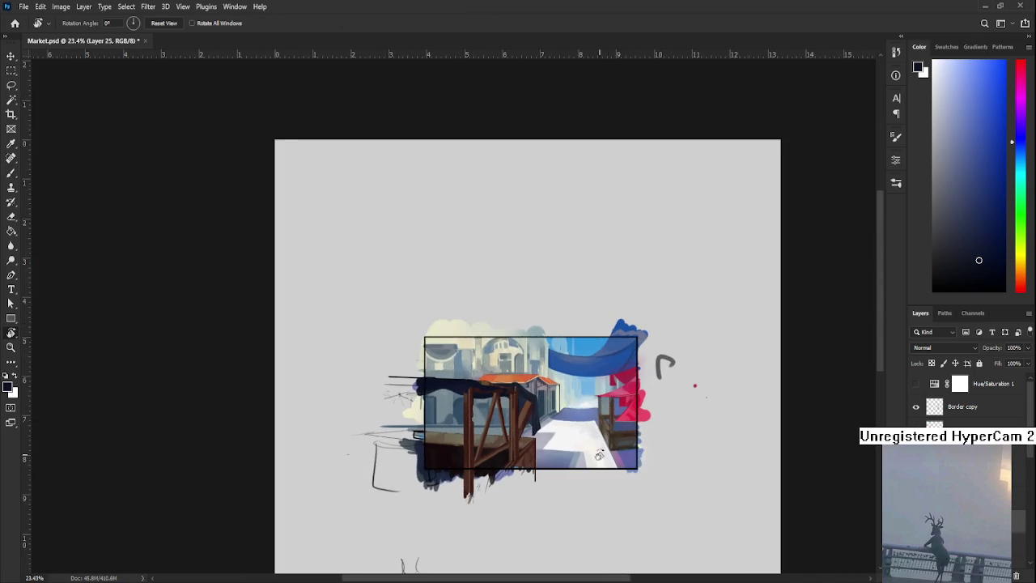
# Zoom in on the stall and sample the cloth's dark navy.
pyautogui.scroll(3, 465, 374)
pyautogui.scroll(1, 486, 389)
pyautogui.scroll(2, 486, 356)
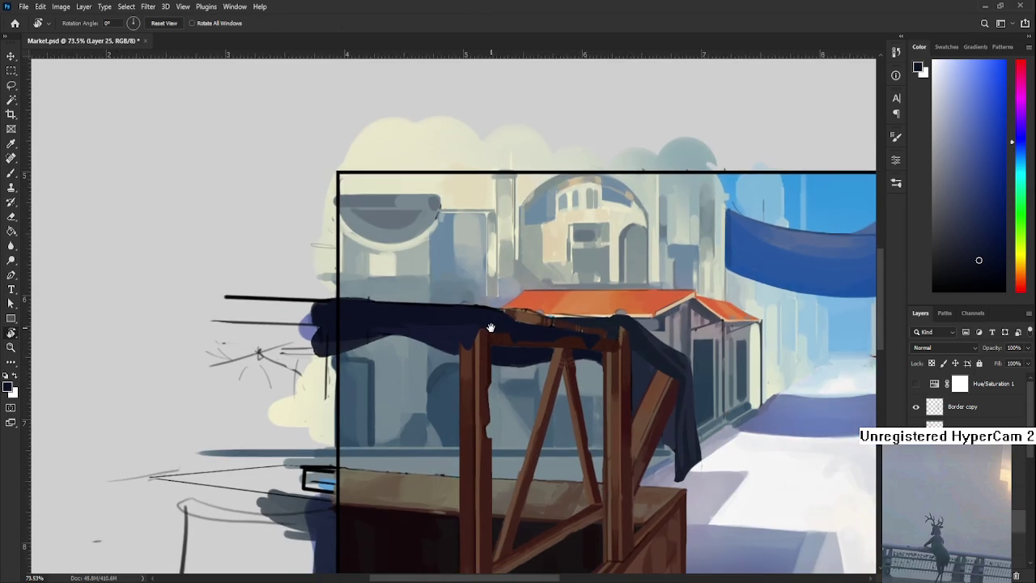
pyautogui.scroll(2, 478, 324)
pyautogui.moveTo(468, 306)
pyautogui.mouseDown()
pyautogui.moveTo(400, 342)
pyautogui.moveTo(513, 337)
pyautogui.moveTo(483, 342)
pyautogui.moveTo(586, 352)
pyautogui.mouseUp()
pyautogui.press('b')
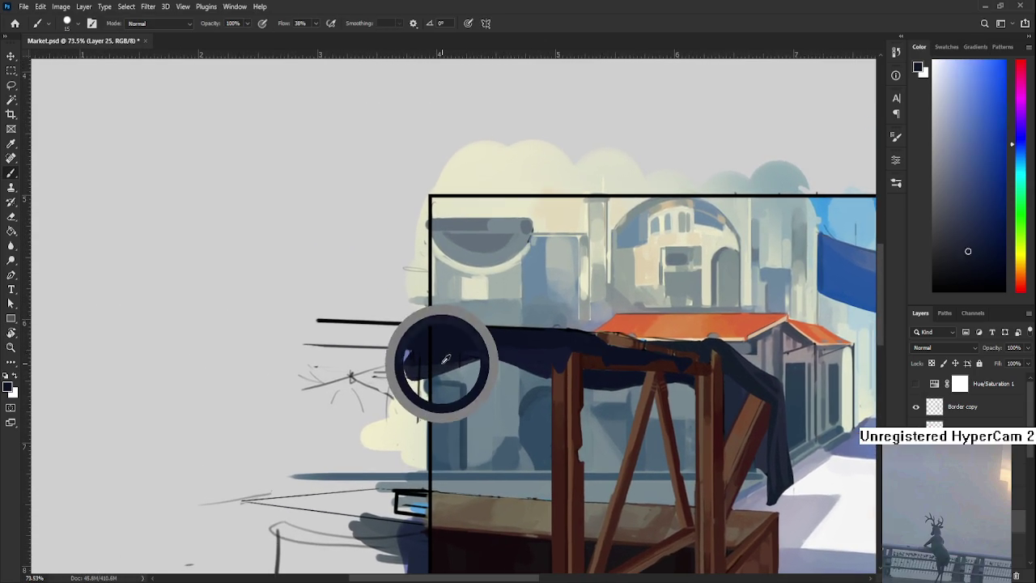
pyautogui.keyDown('alt'); pyautogui.click(443, 367); pyautogui.keyUp('alt')
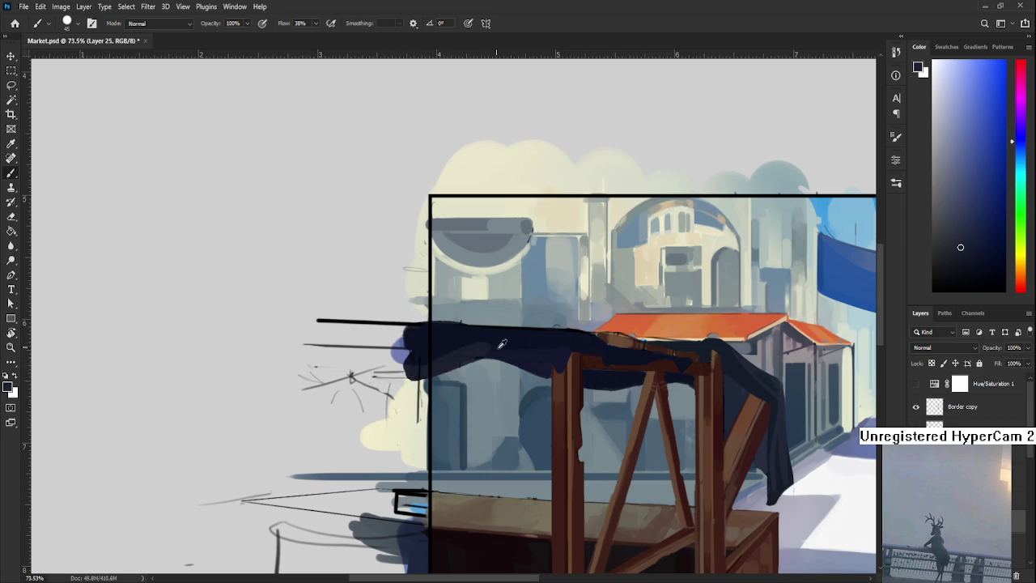
# Resample the navy and smooth the cloth's top edge with dark paint.
pyautogui.keyDown('alt'); pyautogui.click(459, 356); pyautogui.keyUp('alt')
pyautogui.keyDown('alt'); pyautogui.click(506, 339); pyautogui.keyUp('alt')
pyautogui.keyDown('alt'); pyautogui.click(513, 361); pyautogui.keyUp('alt')
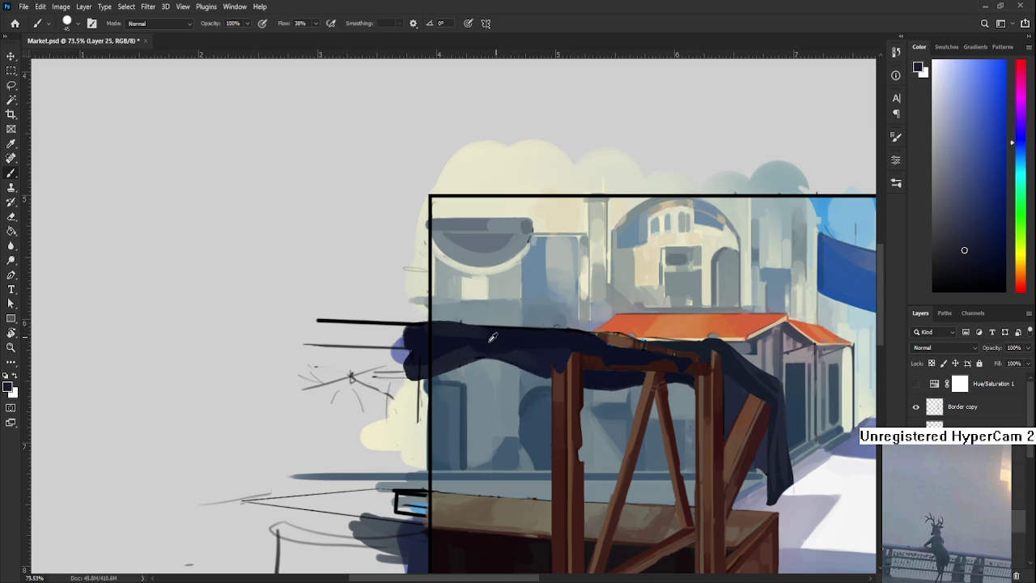
pyautogui.keyDown('alt'); pyautogui.click(450, 332); pyautogui.keyUp('alt')
pyautogui.keyDown('alt'); pyautogui.click(449, 330); pyautogui.keyUp('alt')
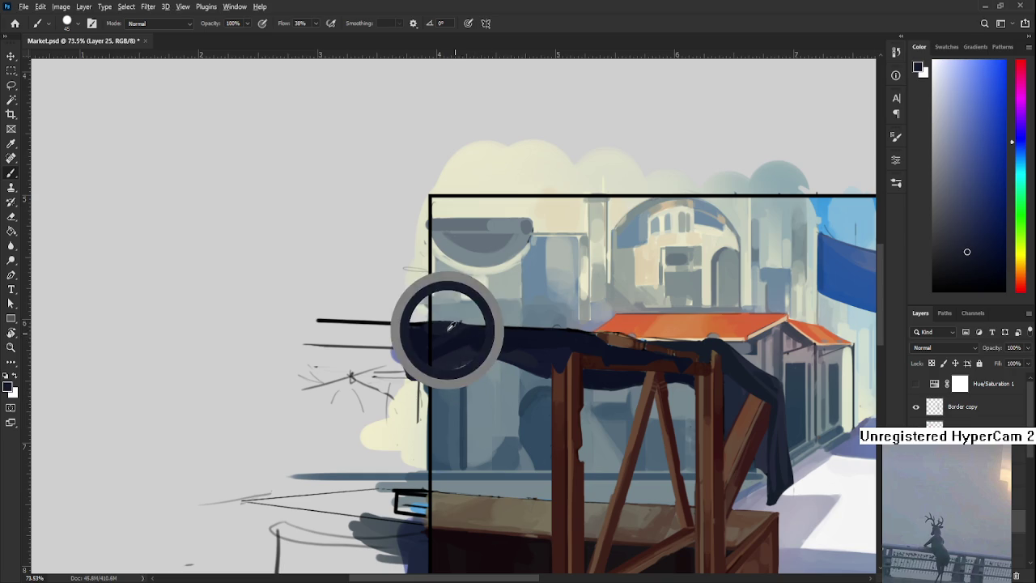
pyautogui.moveTo(535, 331); pyautogui.dragTo(583, 337)
# Sample colours where the cloth meets the roof and rotate the canvas a quarter turn.
pyautogui.keyDown('alt'); pyautogui.click(573, 340); pyautogui.keyUp('alt')
pyautogui.keyDown('alt'); pyautogui.click(515, 348); pyautogui.keyUp('alt')
pyautogui.keyDown('alt'); pyautogui.click(588, 341); pyautogui.keyUp('alt')
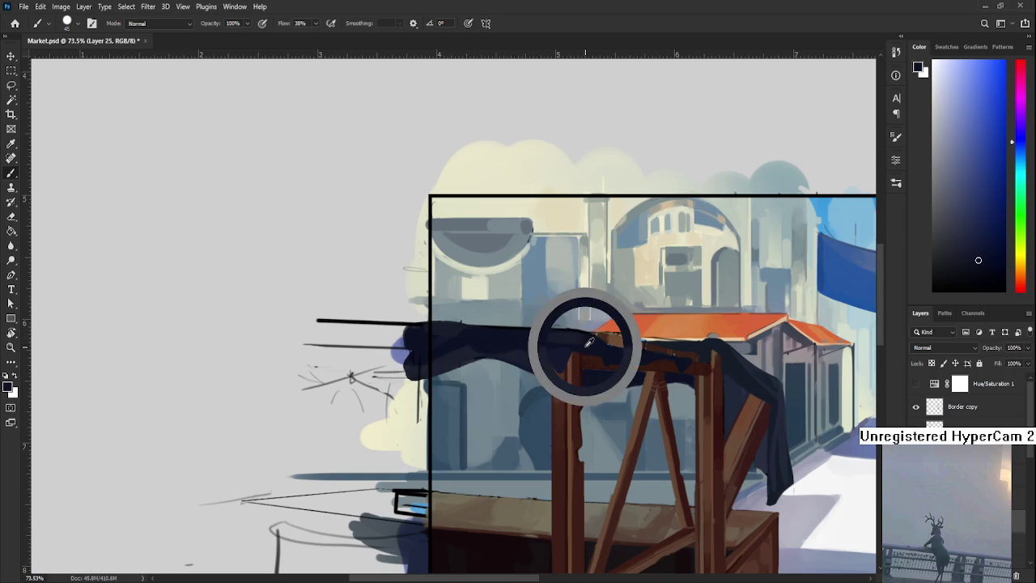
pyautogui.moveTo(560, 340); pyautogui.dragTo(550, 364)
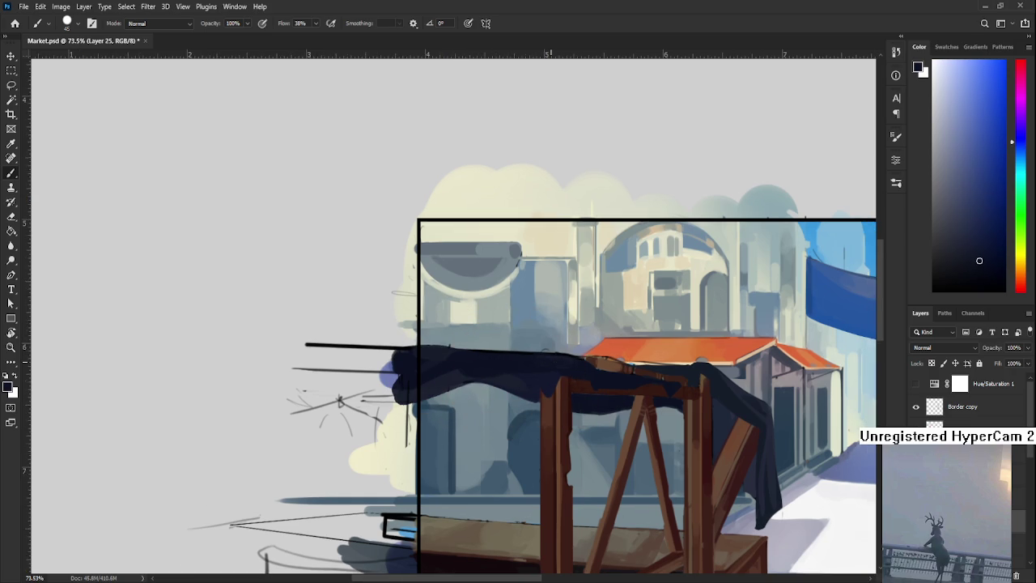
pyautogui.keyDown('alt'); pyautogui.scroll(-5, 554, 353); pyautogui.keyUp('alt')
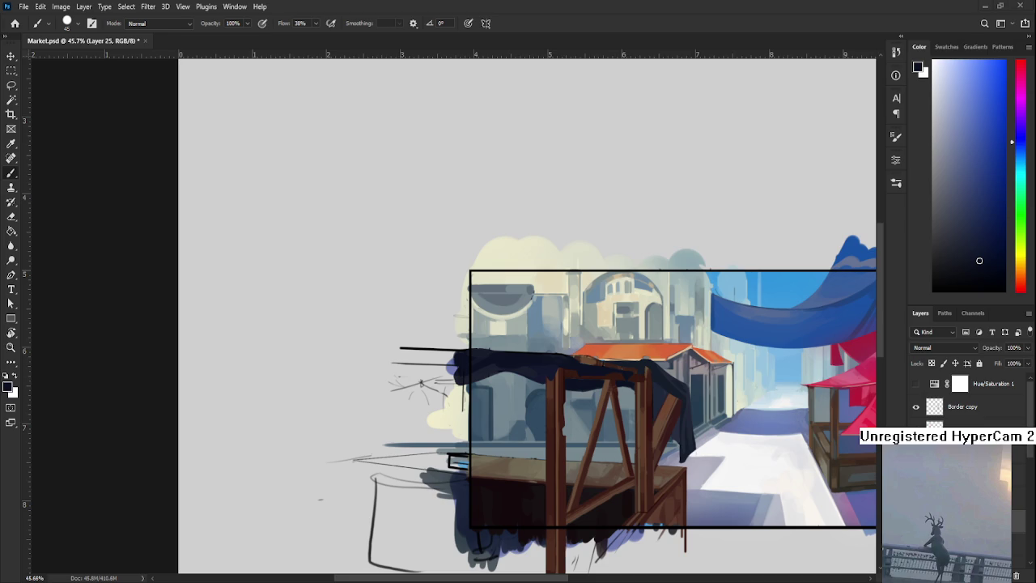
pyautogui.keyDown('alt'); pyautogui.scroll(5, 554, 354); pyautogui.keyUp('alt')
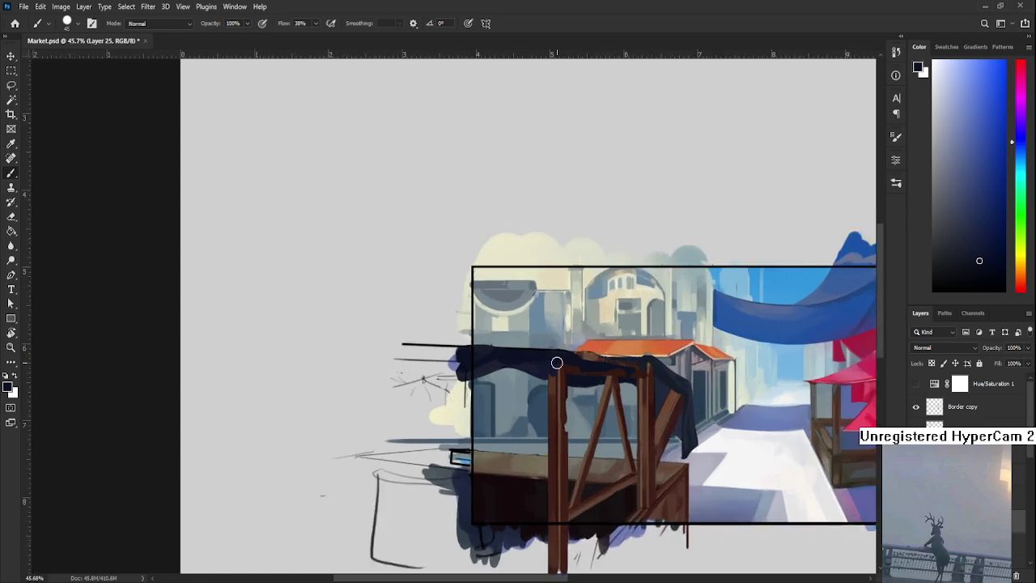
pyautogui.press('r')
pyautogui.moveTo(551, 354); pyautogui.dragTo(452, 483)
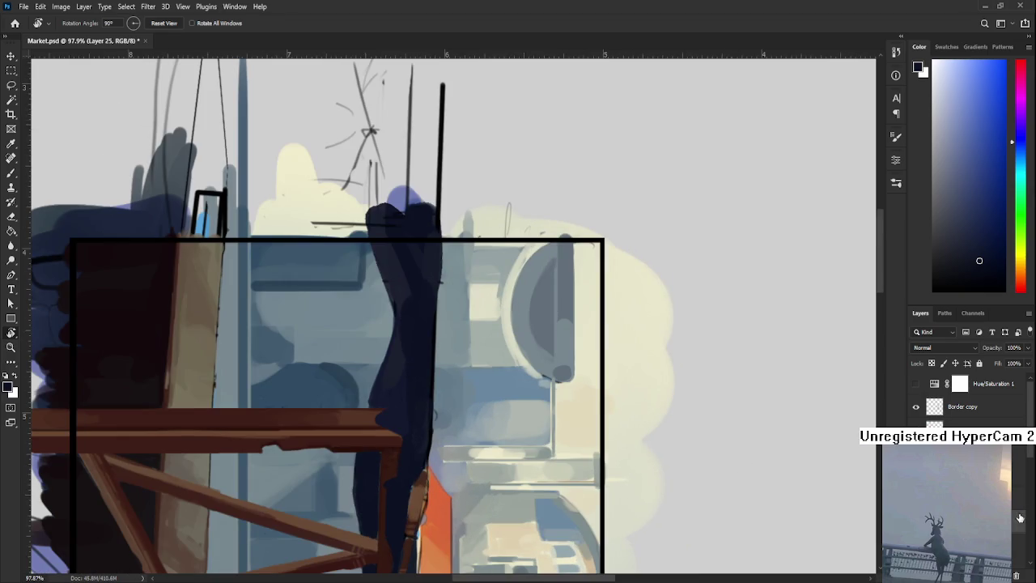
# Undo the light erased strokes on the cloth edge and frame the cloth and roof.
pyautogui.hotkey('ctrl', 'z')
pyautogui.hotkey('ctrl', 'shift', 'z')
pyautogui.moveTo(359, 428); pyautogui.dragTo(395, 366)
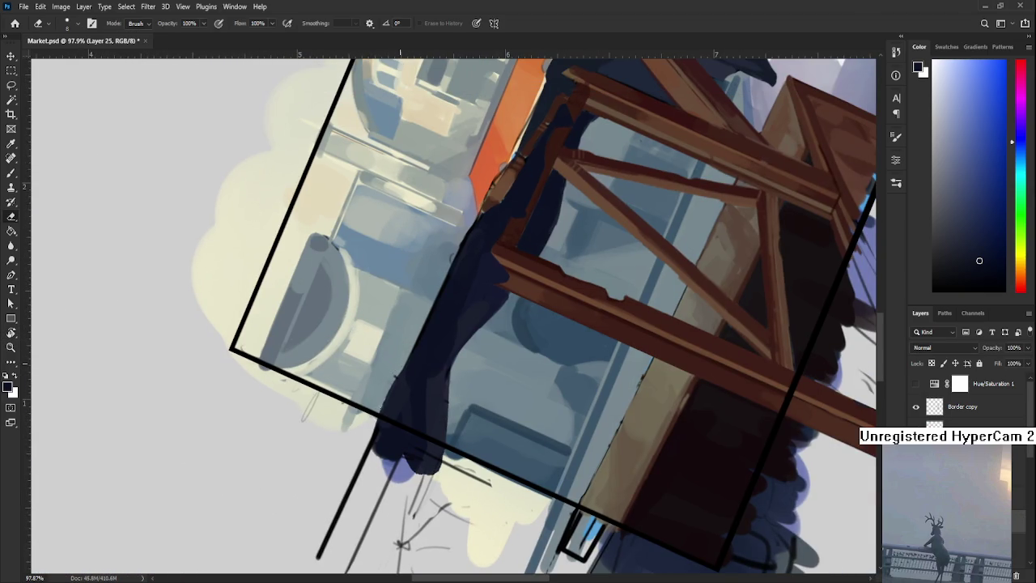
pyautogui.moveTo(405, 358)
pyautogui.mouseDown()
pyautogui.moveTo(400, 380)
pyautogui.moveTo(433, 332)
pyautogui.moveTo(427, 340)
pyautogui.mouseUp()
pyautogui.hotkey('ctrl', 'z')
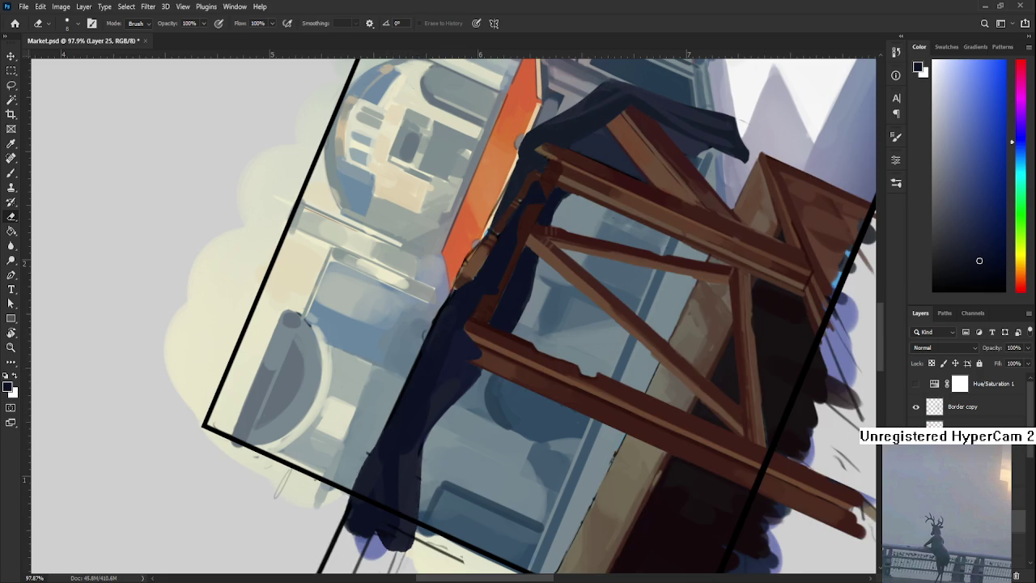
pyautogui.moveTo(414, 360)
pyautogui.mouseDown()
pyautogui.moveTo(363, 423)
pyautogui.moveTo(382, 387)
pyautogui.moveTo(305, 547)
pyautogui.mouseUp()
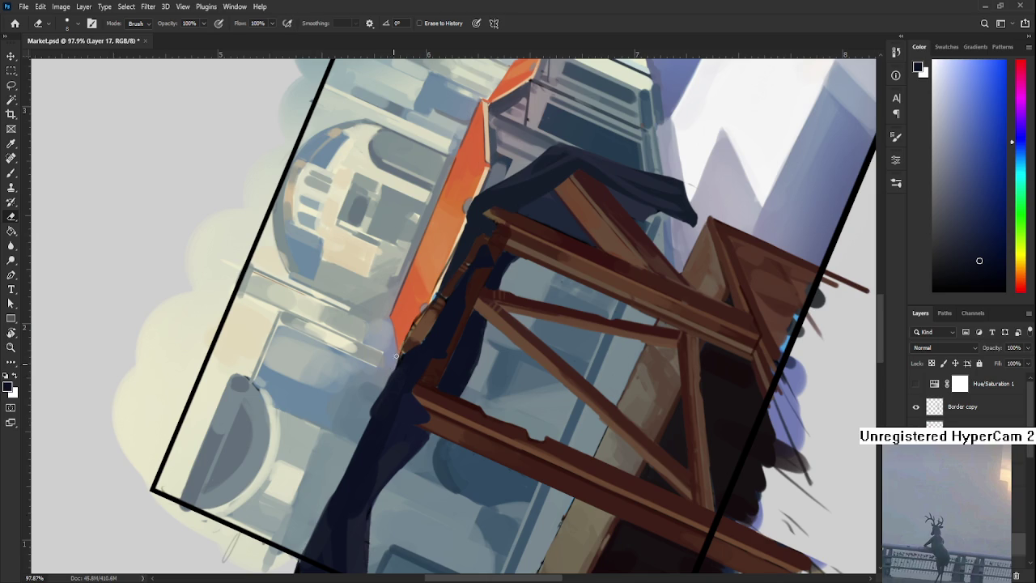
pyautogui.moveTo(426, 329)
pyautogui.mouseDown()
pyautogui.moveTo(374, 426)
pyautogui.moveTo(386, 400)
pyautogui.mouseUp()
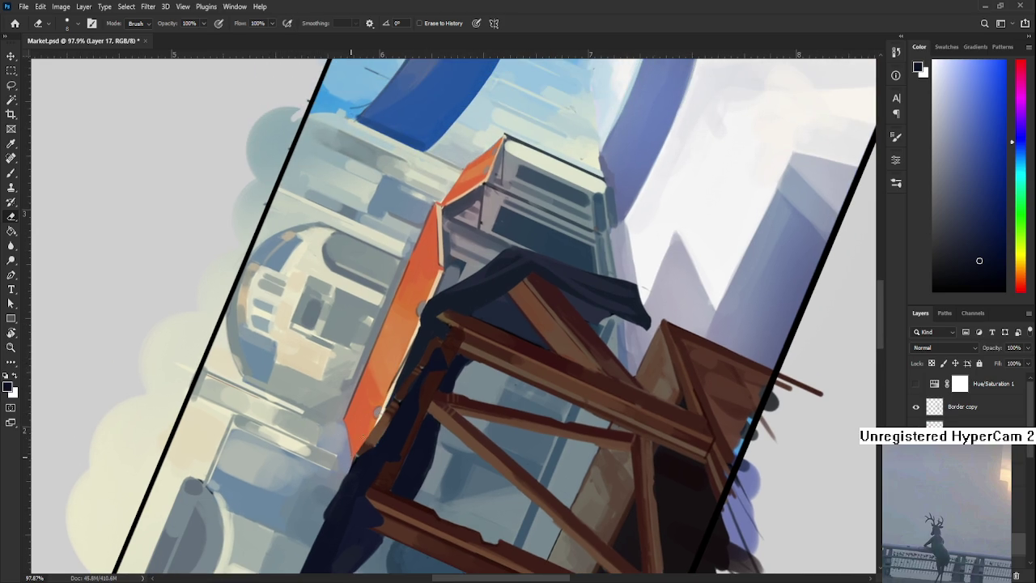
# Tilt the view, shrink the brush, and sample the dark cloth colour at its left end.
pyautogui.press('r')
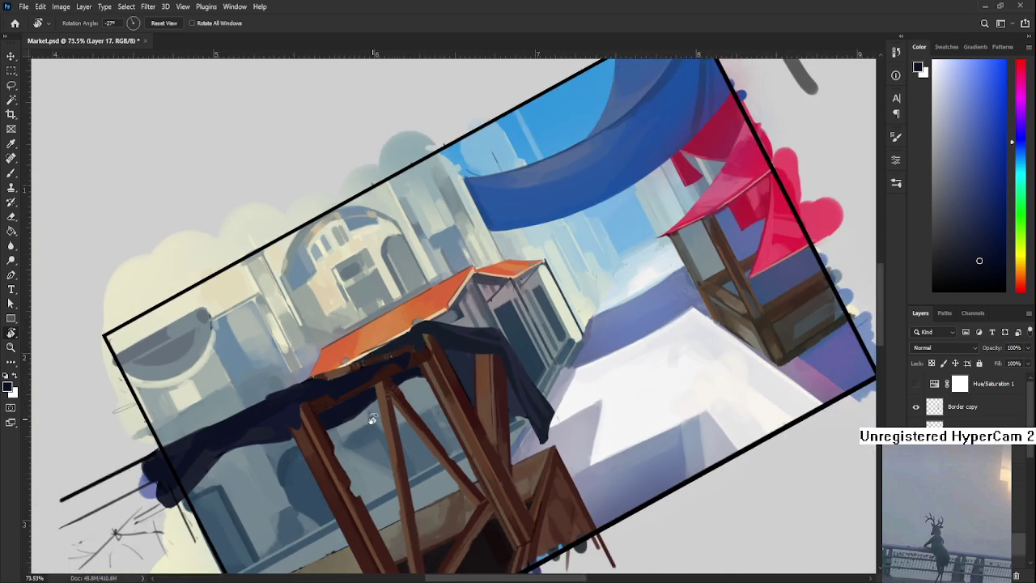
pyautogui.moveTo(421, 305); pyautogui.dragTo(662, 456)
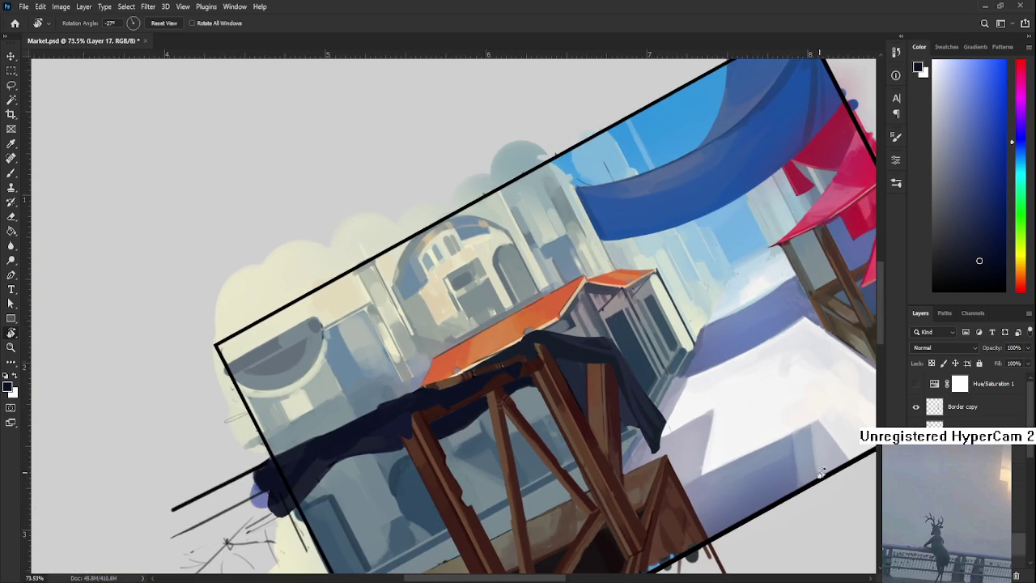
pyautogui.press('e')
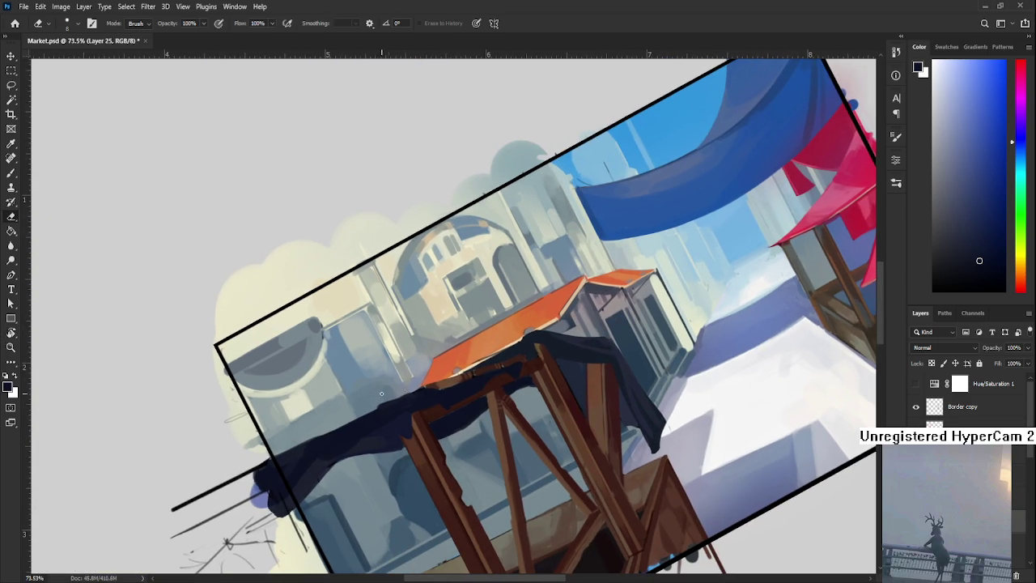
pyautogui.press('b')
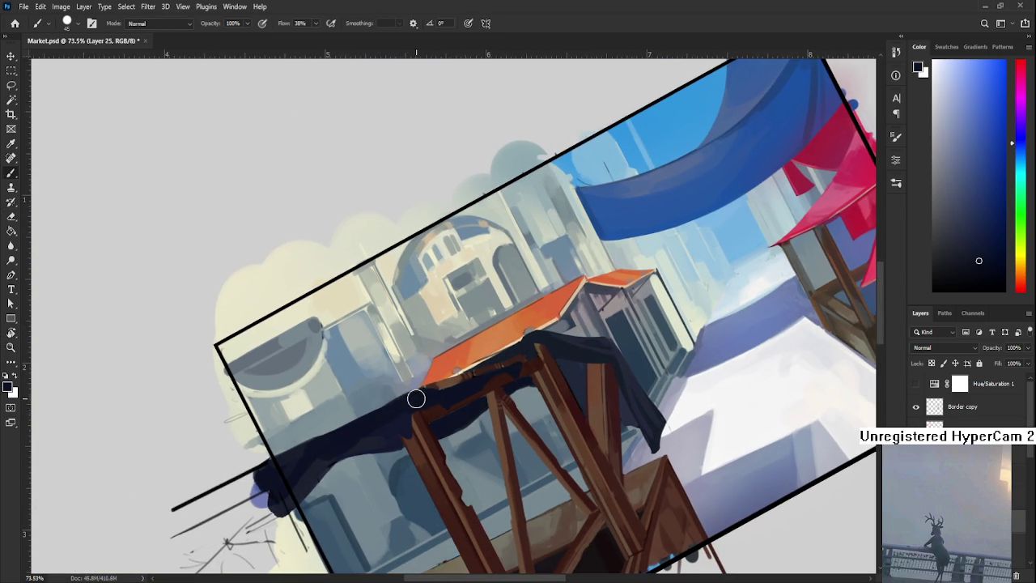
pyautogui.press('[')
pyautogui.press('[')
pyautogui.press('[')
pyautogui.moveTo(389, 414); pyautogui.dragTo(473, 362)
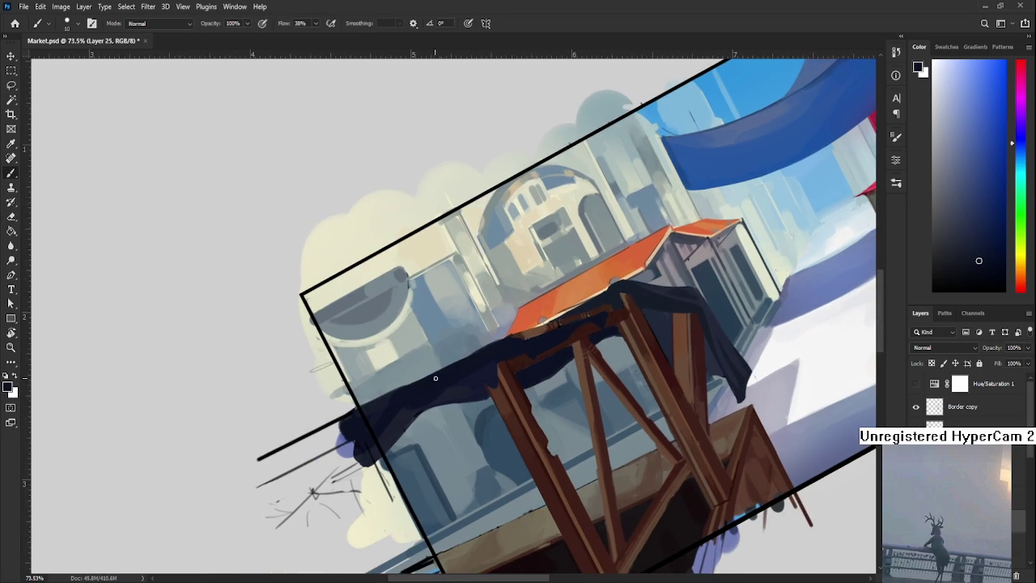
pyautogui.keyDown('alt'); pyautogui.click(399, 401); pyautogui.keyUp('alt')
pyautogui.moveTo(510, 390)
pyautogui.mouseDown()
pyautogui.moveTo(451, 398)
pyautogui.moveTo(435, 364)
pyautogui.mouseUp()
pyautogui.keyDown('alt'); pyautogui.click(435, 369); pyautogui.keyUp('alt')
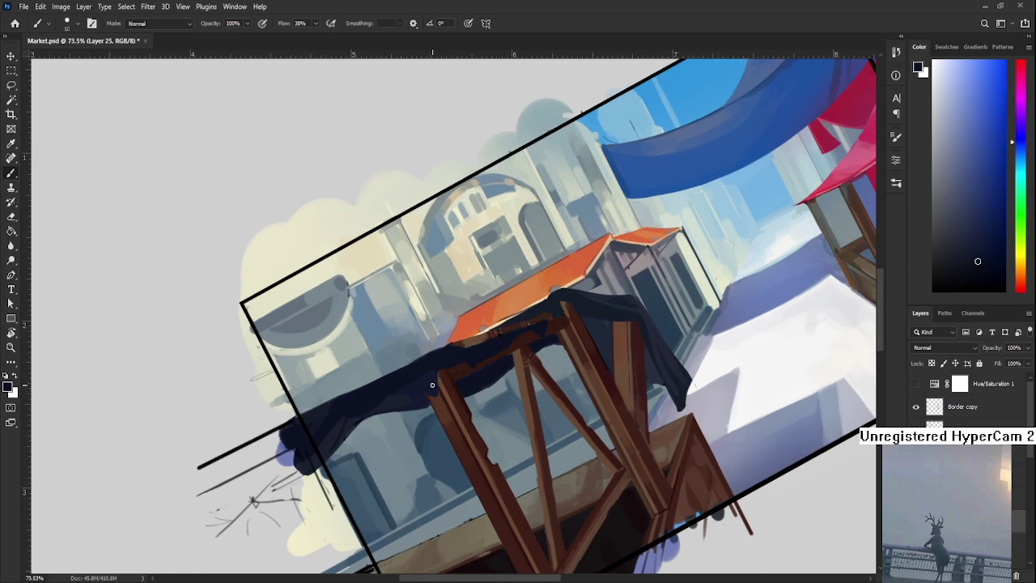
pyautogui.moveTo(456, 379); pyautogui.dragTo(438, 386)
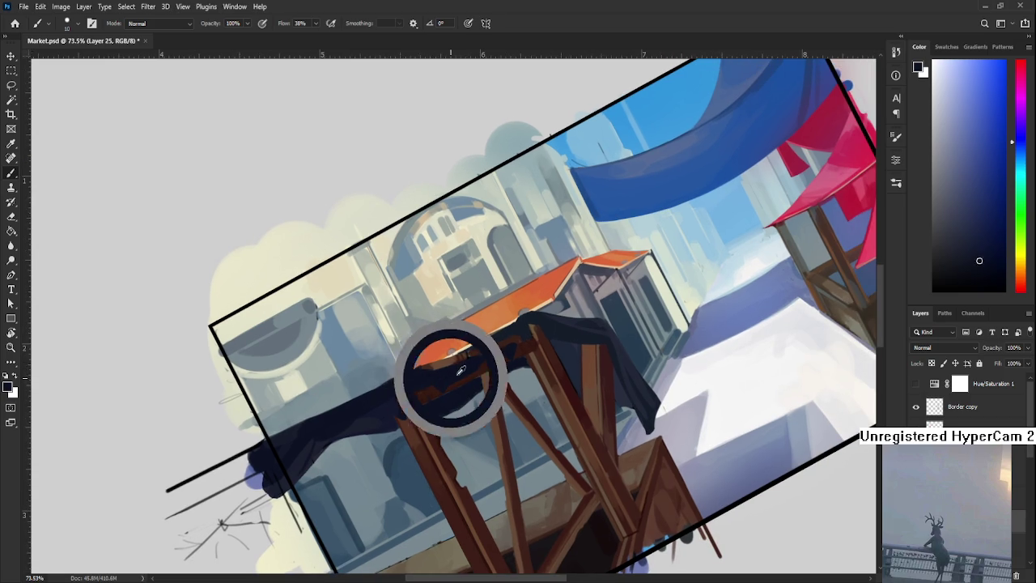
# Enlarge the brush slightly and sample the orange roof-edge colour to paint with.
pyautogui.press(']')
pyautogui.press(']')
pyautogui.press(']')
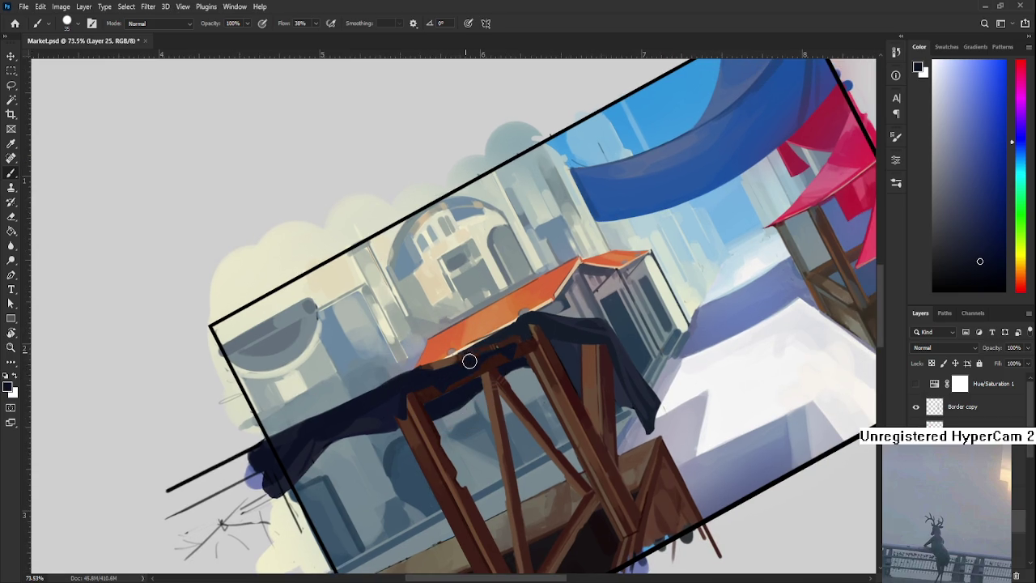
pyautogui.scroll(1, 466, 370)
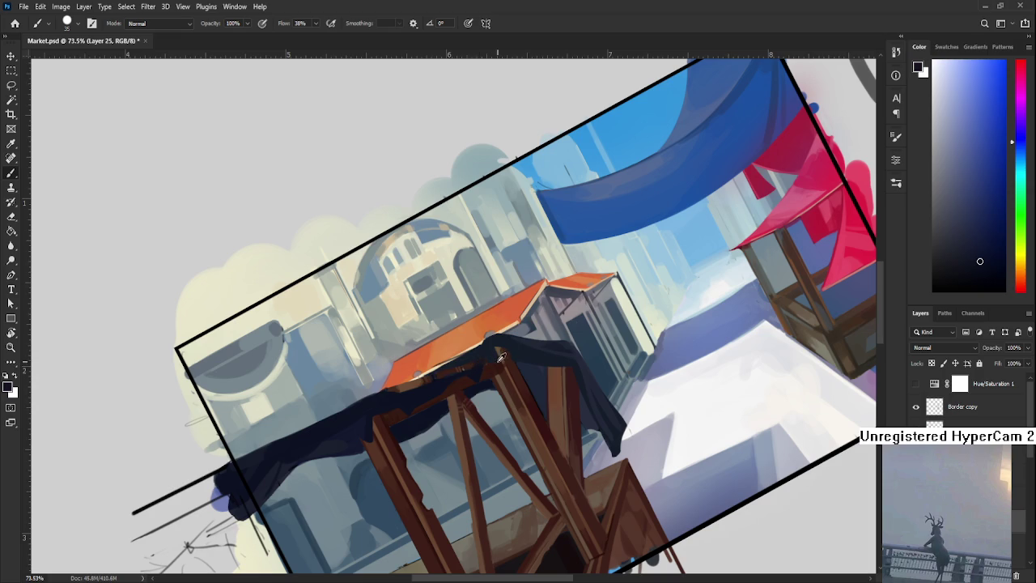
pyautogui.keyDown('alt'); pyautogui.click(478, 366); pyautogui.keyUp('alt')
pyautogui.keyDown('alt'); pyautogui.click(478, 365); pyautogui.keyUp('alt')
pyautogui.moveTo(478, 365); pyautogui.dragTo(439, 370)
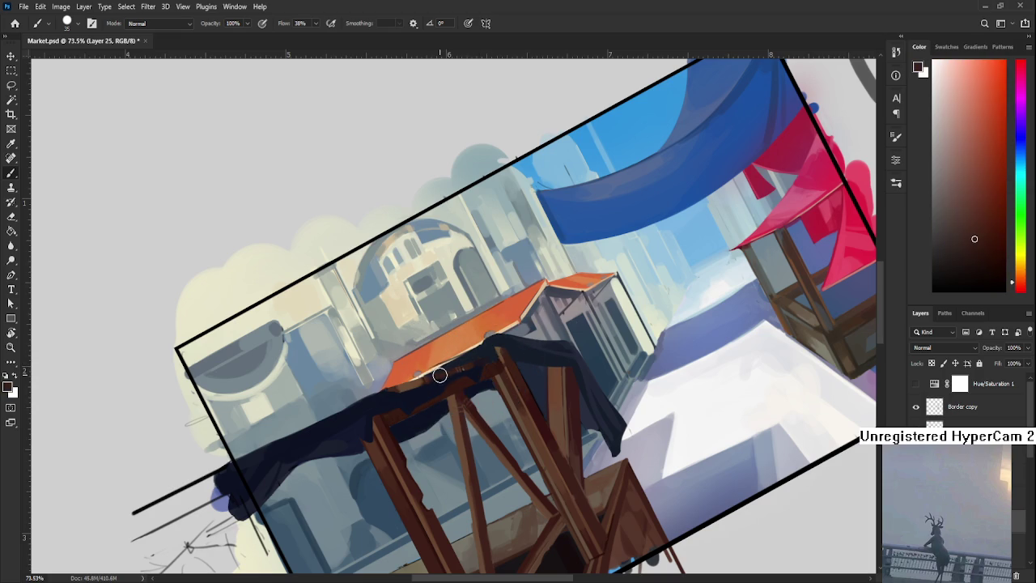
pyautogui.keyDown('alt'); pyautogui.click(434, 384); pyautogui.keyUp('alt')
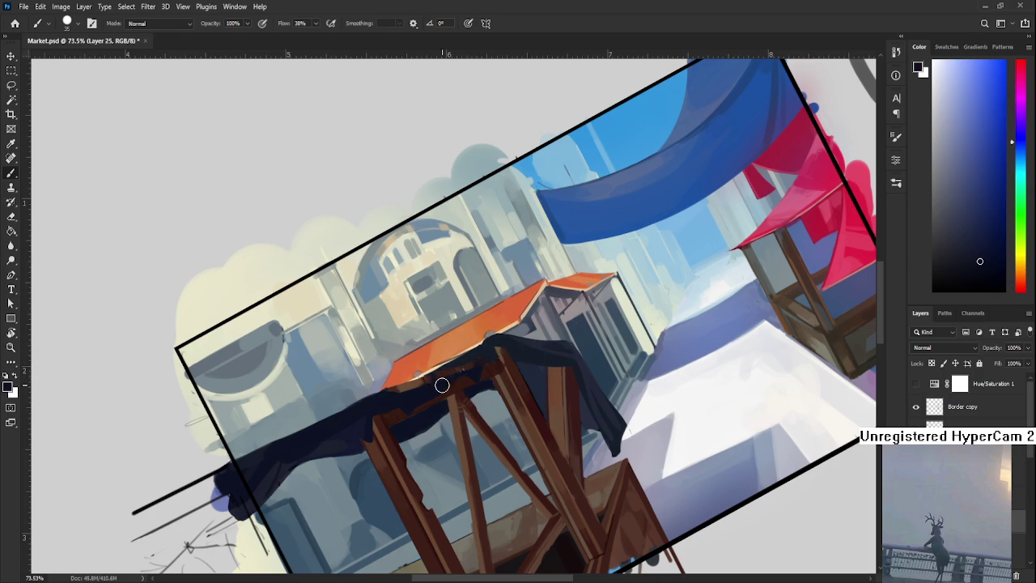
pyautogui.moveTo(456, 387); pyautogui.dragTo(510, 381)
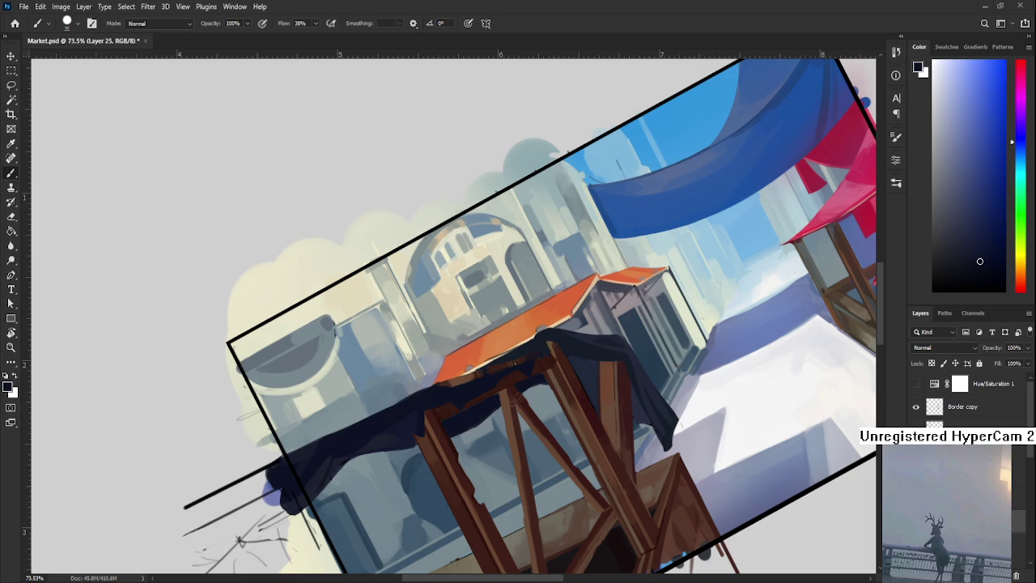
pyautogui.scroll(-3, 454, 398)
# Rotate the canvas back upright, zoom in on the beam, and sample its colour.
pyautogui.press('r')
pyautogui.moveTo(567, 421)
pyautogui.mouseDown()
pyautogui.moveTo(583, 445)
pyautogui.moveTo(456, 438)
pyautogui.mouseUp()
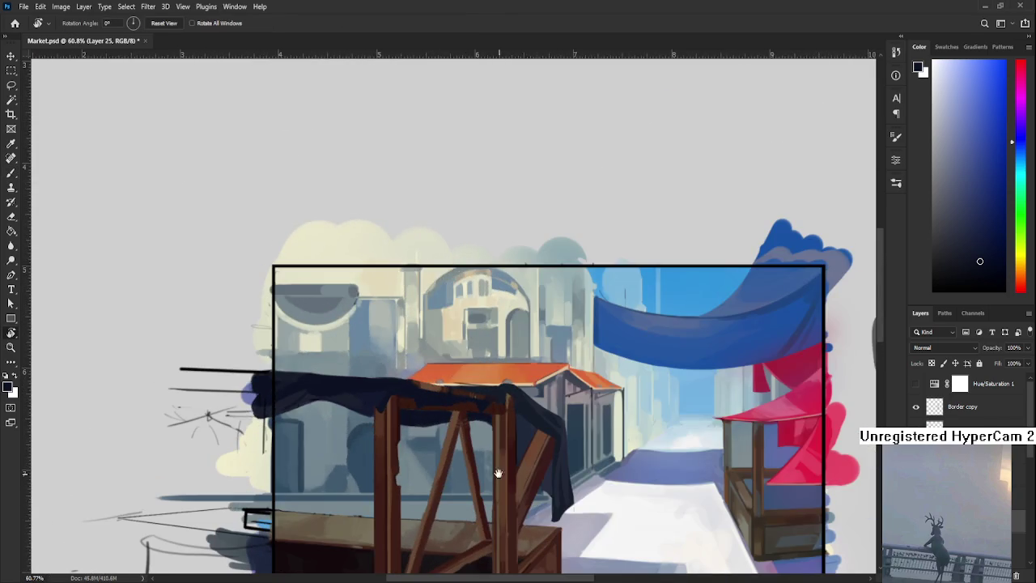
pyautogui.scroll(3, 456, 446)
pyautogui.press('b')
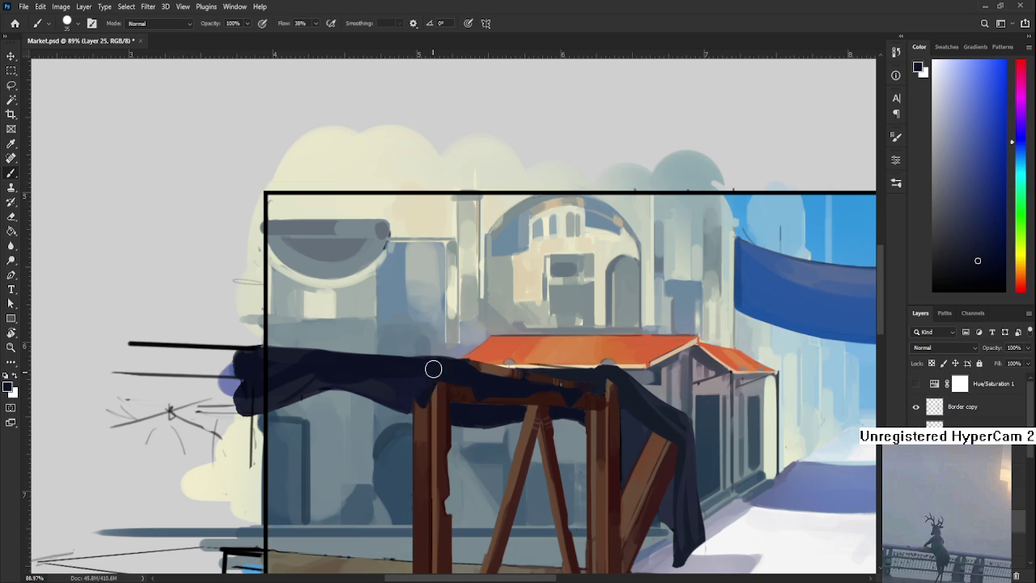
pyautogui.moveTo(472, 384); pyautogui.dragTo(349, 409)
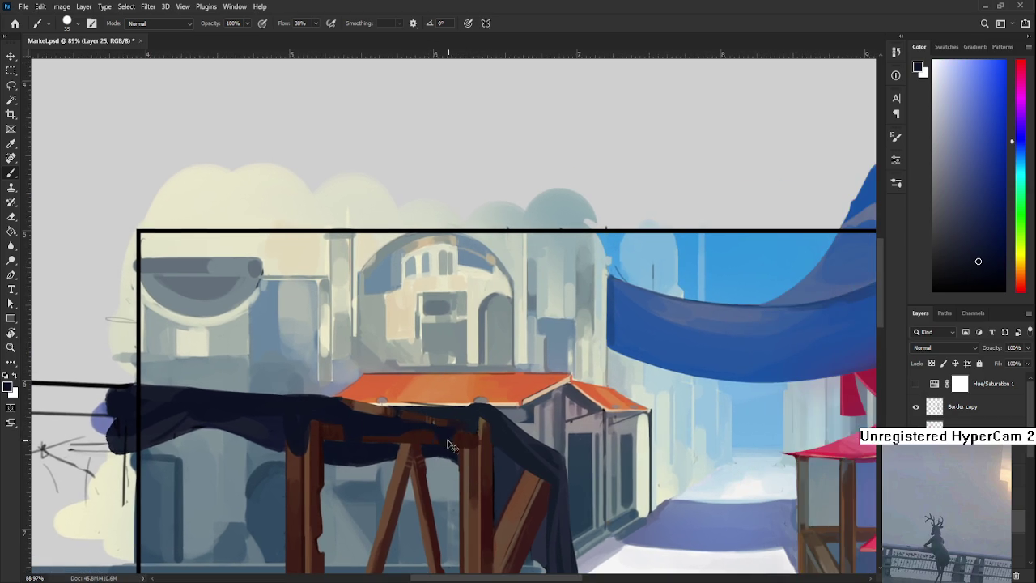
pyautogui.moveTo(442, 452)
pyautogui.mouseDown()
pyautogui.moveTo(468, 452)
pyautogui.moveTo(424, 449)
pyautogui.mouseUp()
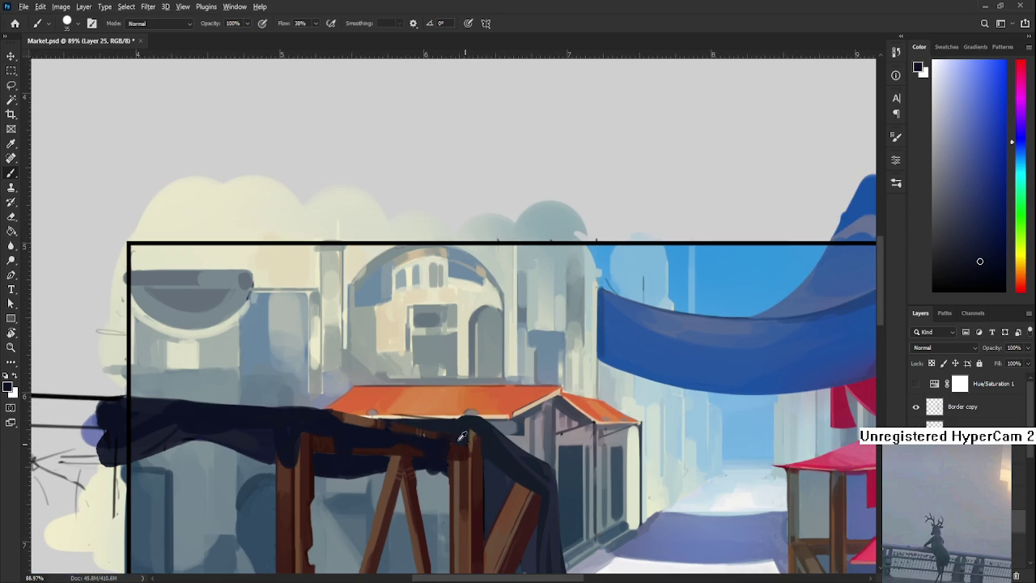
pyautogui.keyDown('alt'); pyautogui.click(447, 451); pyautogui.keyUp('alt')
pyautogui.moveTo(444, 482); pyautogui.dragTo(464, 436)
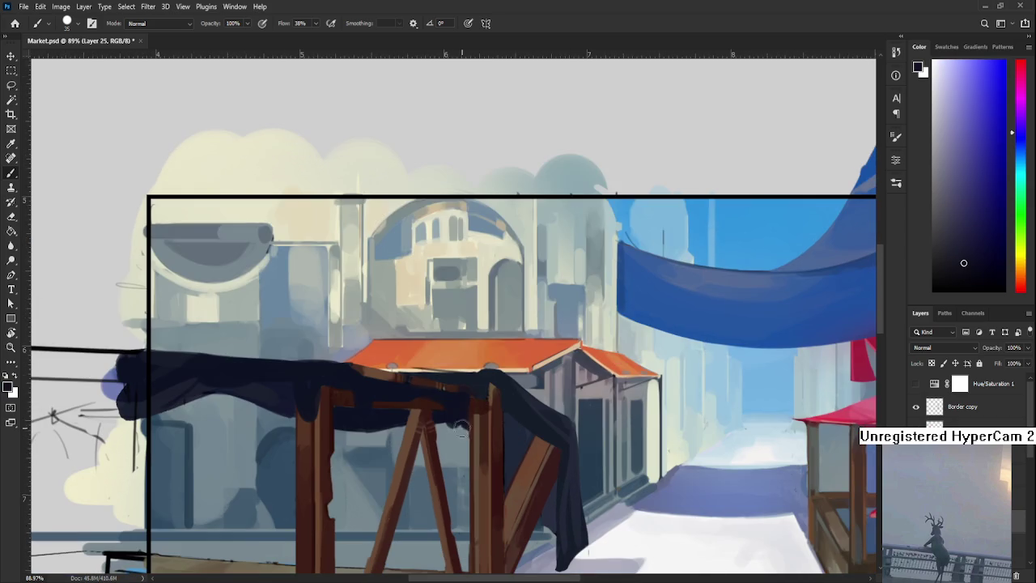
# Sample a colour near the beam and paint a small dark stroke on it.
pyautogui.press('e')
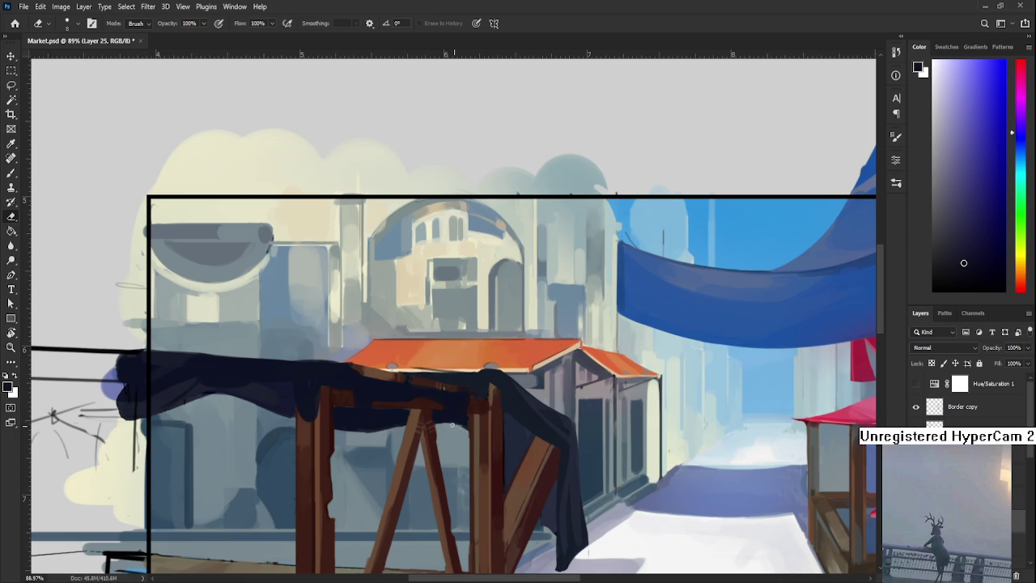
pyautogui.press('b')
pyautogui.keyDown('alt'); pyautogui.click(458, 416); pyautogui.keyUp('alt')
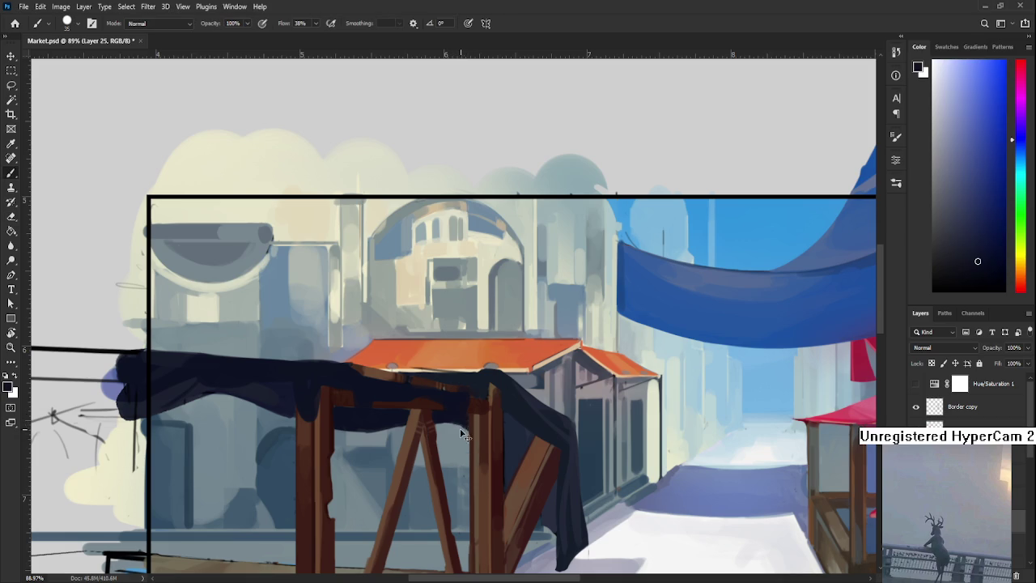
pyautogui.press('e')
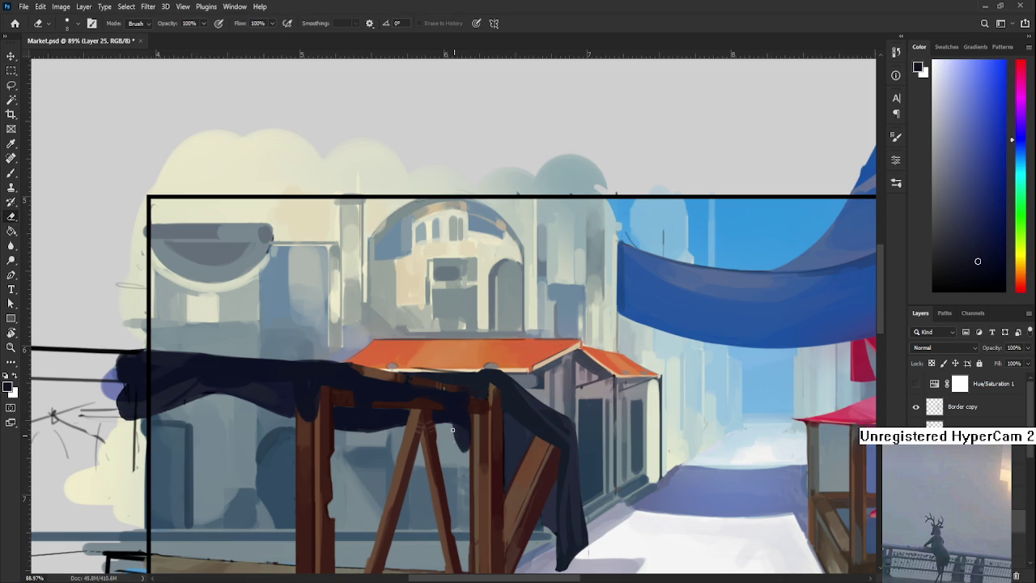
pyautogui.press('b')
pyautogui.moveTo(464, 437); pyautogui.dragTo(467, 420)
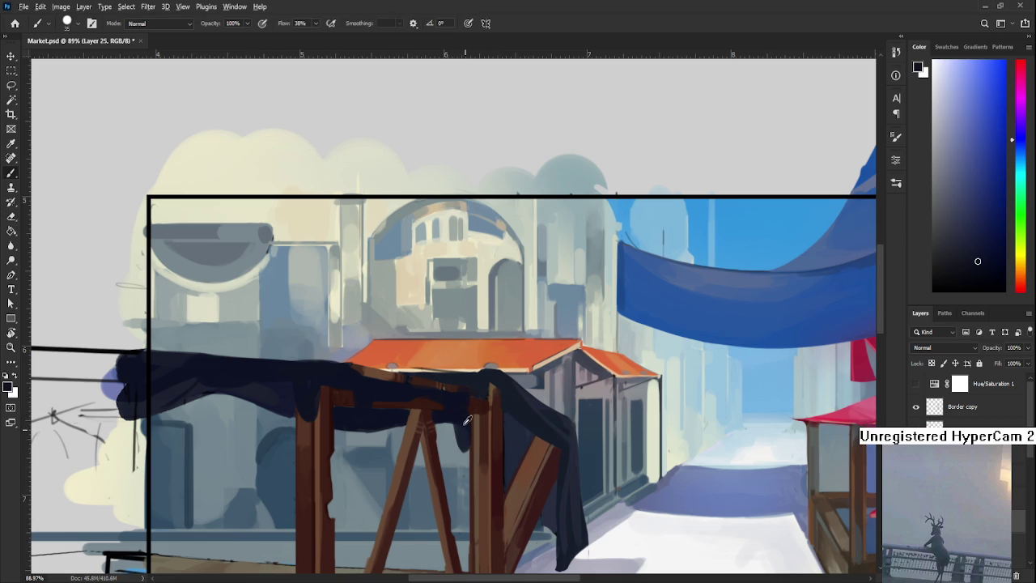
# With a smaller brush, paint a dark brown line down the beam's edge.
pyautogui.press('e')
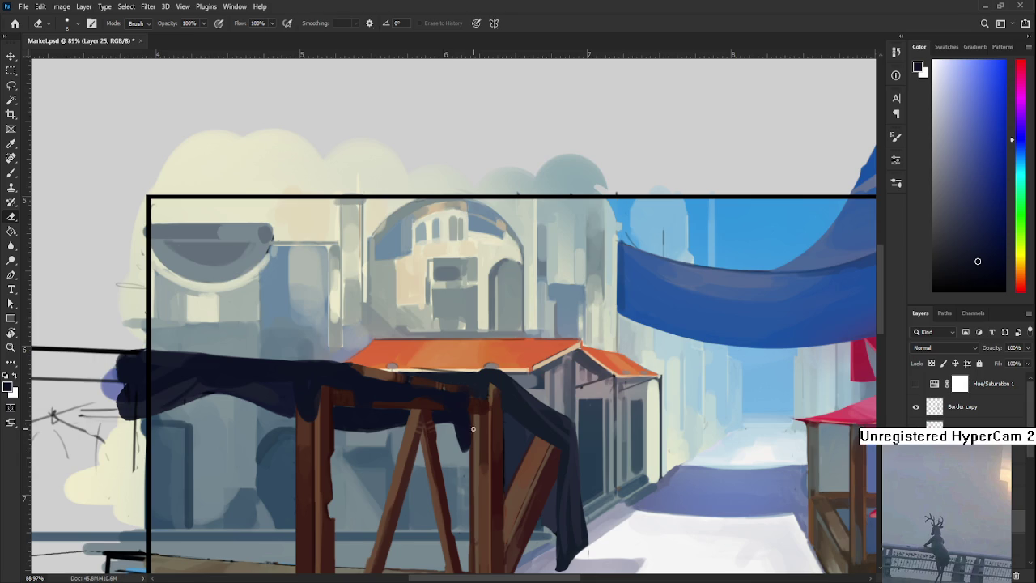
pyautogui.press('b')
pyautogui.keyDown('alt'); pyautogui.click(472, 418); pyautogui.keyUp('alt')
pyautogui.press('[')
pyautogui.press('[')
pyautogui.press('[')
pyautogui.moveTo(471, 414); pyautogui.dragTo(471, 463)
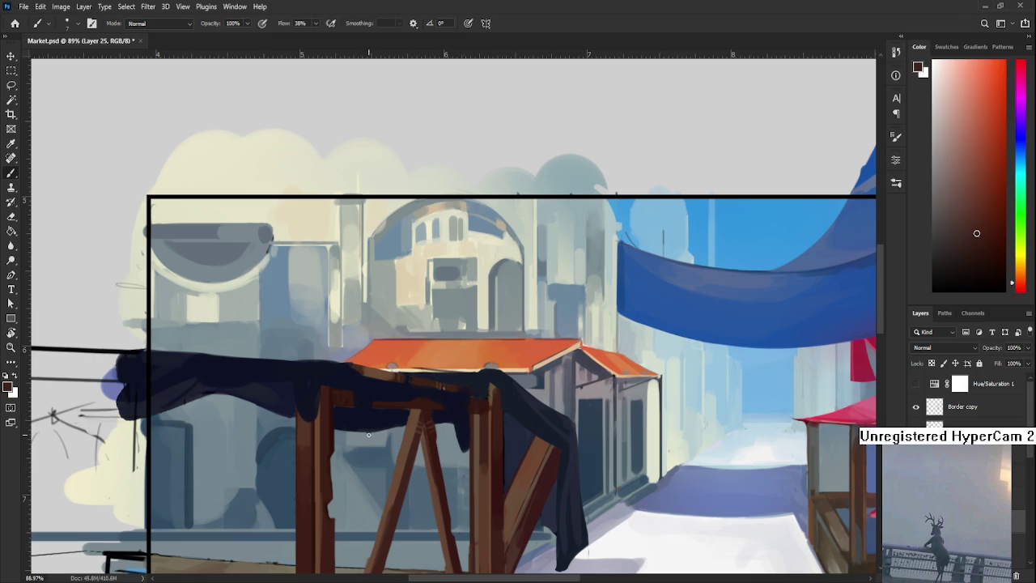
# Enlarge the brush and sample navy tones from the cloth below the orange roof edge.
pyautogui.scroll(-5, 366, 440)
pyautogui.scroll(4, 490, 504)
pyautogui.moveTo(490, 505); pyautogui.dragTo(495, 522)
pyautogui.keyDown('alt'); pyautogui.click(511, 439); pyautogui.keyUp('alt')
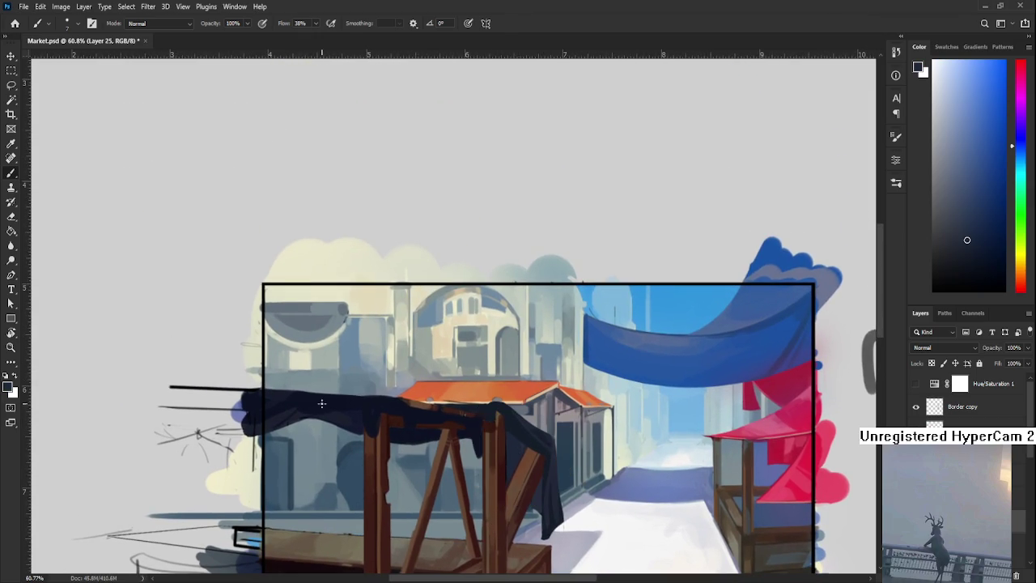
pyautogui.press(']')
pyautogui.keyDown('alt'); pyautogui.click(413, 431); pyautogui.keyUp('alt')
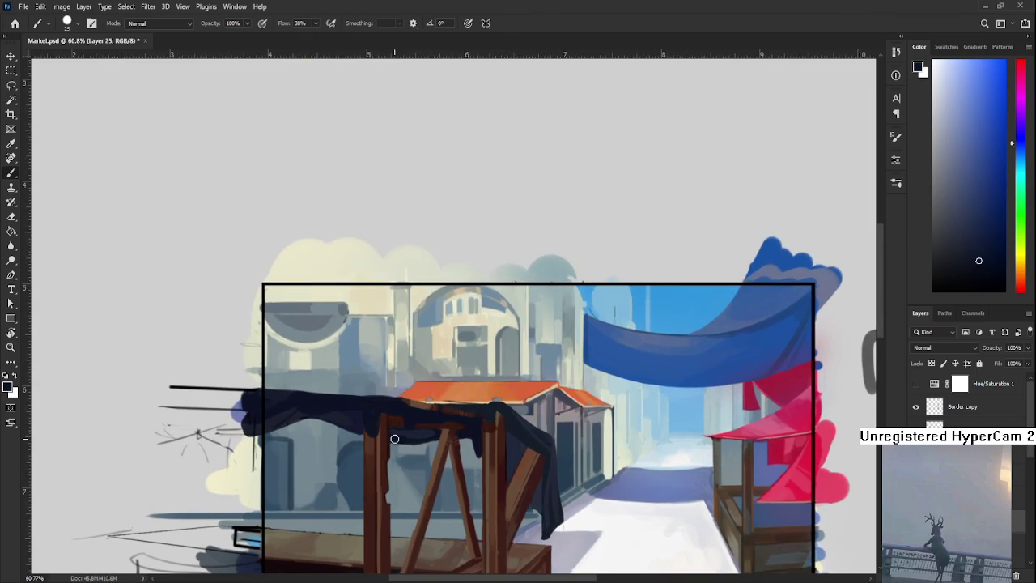
pyautogui.keyDown('alt'); pyautogui.click(421, 431); pyautogui.keyUp('alt')
pyautogui.keyDown('alt'); pyautogui.click(420, 431); pyautogui.keyUp('alt')
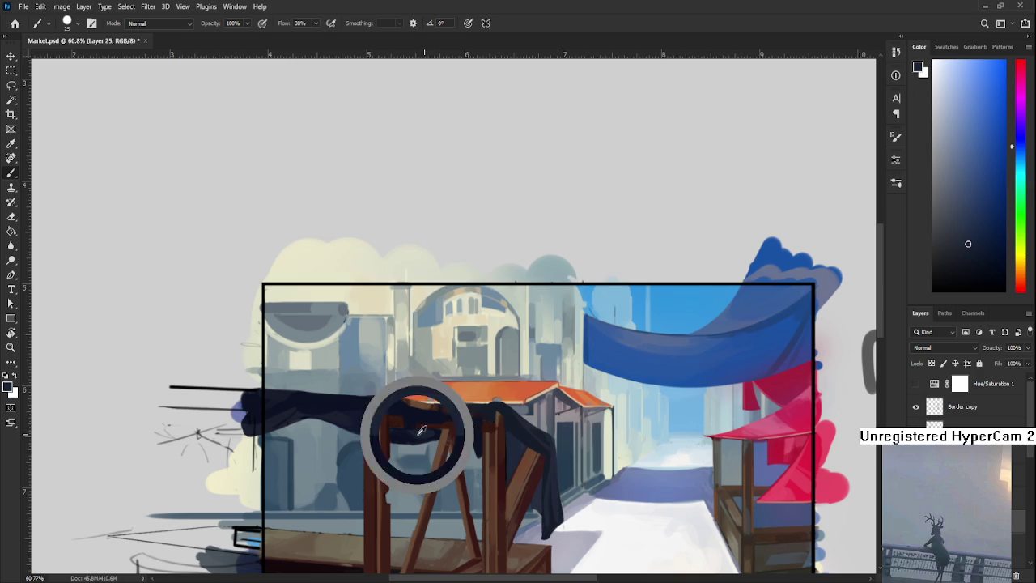
pyautogui.keyDown('alt'); pyautogui.click(432, 428); pyautogui.keyUp('alt')
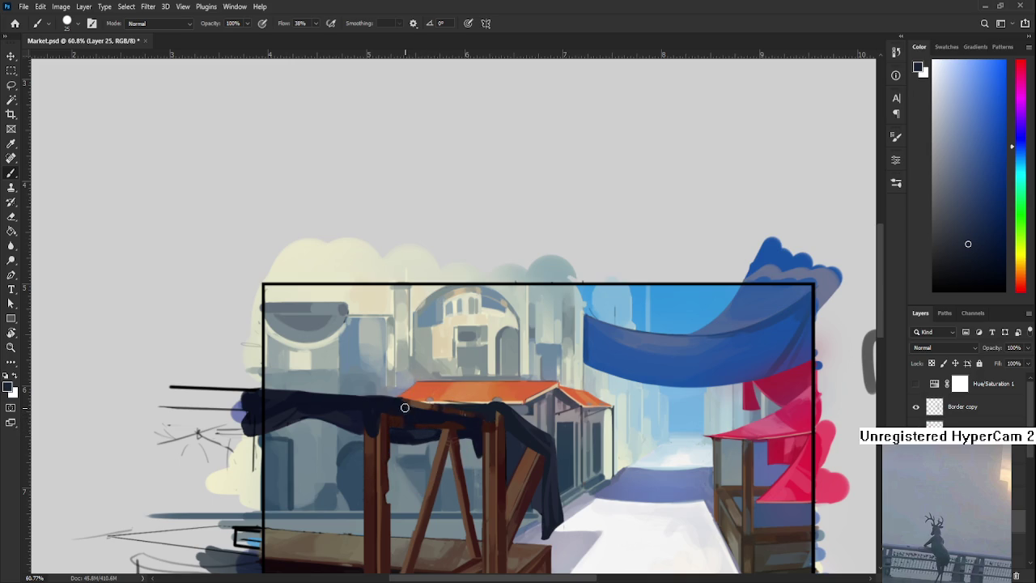
pyautogui.keyDown('alt'); pyautogui.click(418, 418); pyautogui.keyUp('alt')
pyautogui.keyDown('alt'); pyautogui.click(409, 411); pyautogui.keyUp('alt')
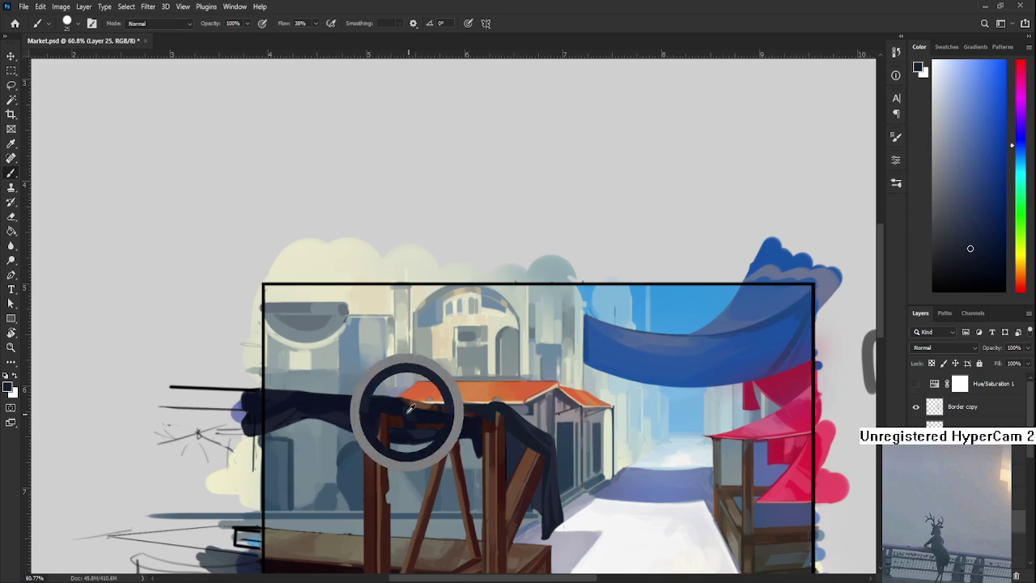
pyautogui.keyDown('alt'); pyautogui.click(419, 419); pyautogui.keyUp('alt')
pyautogui.keyDown('alt'); pyautogui.click(408, 411); pyautogui.keyUp('alt')
# Pick darker shades along the hanging cloth and near the beam.
pyautogui.moveTo(392, 410); pyautogui.dragTo(461, 400)
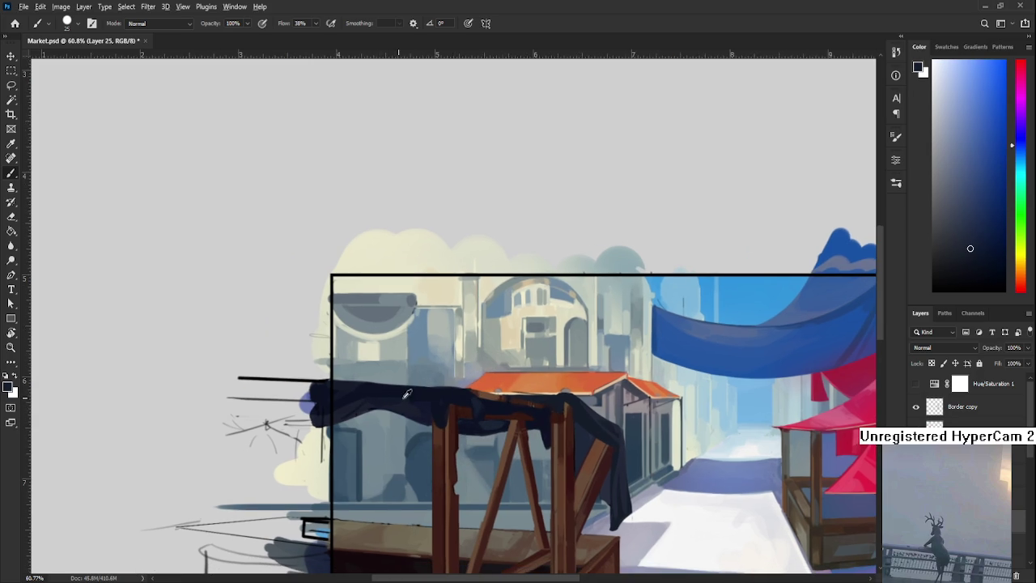
pyautogui.keyDown('alt'); pyautogui.click(474, 398); pyautogui.keyUp('alt')
pyautogui.keyDown('alt'); pyautogui.click(451, 404); pyautogui.keyUp('alt')
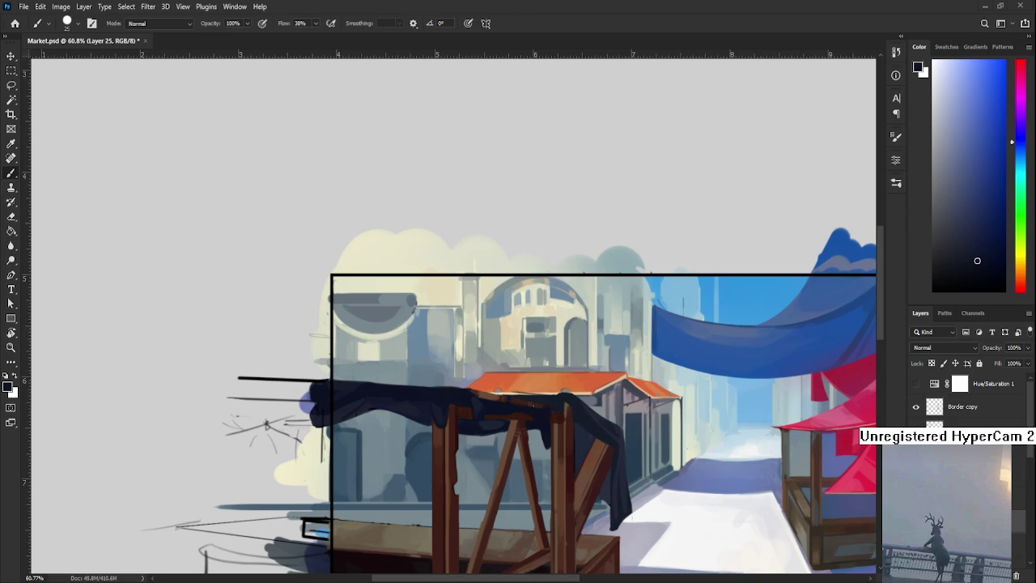
pyautogui.moveTo(483, 408); pyautogui.dragTo(429, 395)
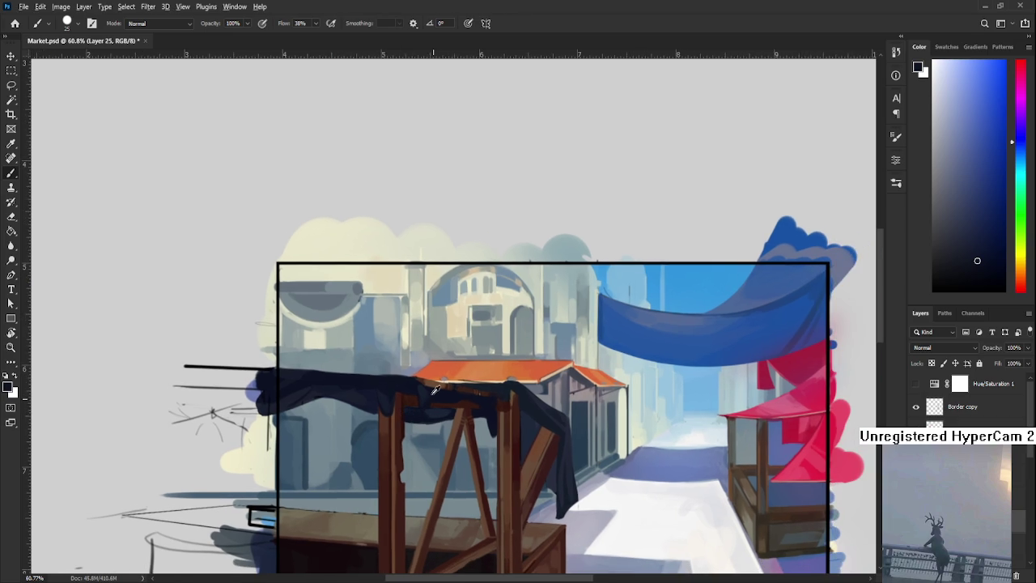
pyautogui.keyDown('alt'); pyautogui.click(430, 392); pyautogui.keyUp('alt')
pyautogui.keyDown('alt'); pyautogui.click(437, 413); pyautogui.keyUp('alt')
pyautogui.keyDown('alt'); pyautogui.click(438, 414); pyautogui.keyUp('alt')
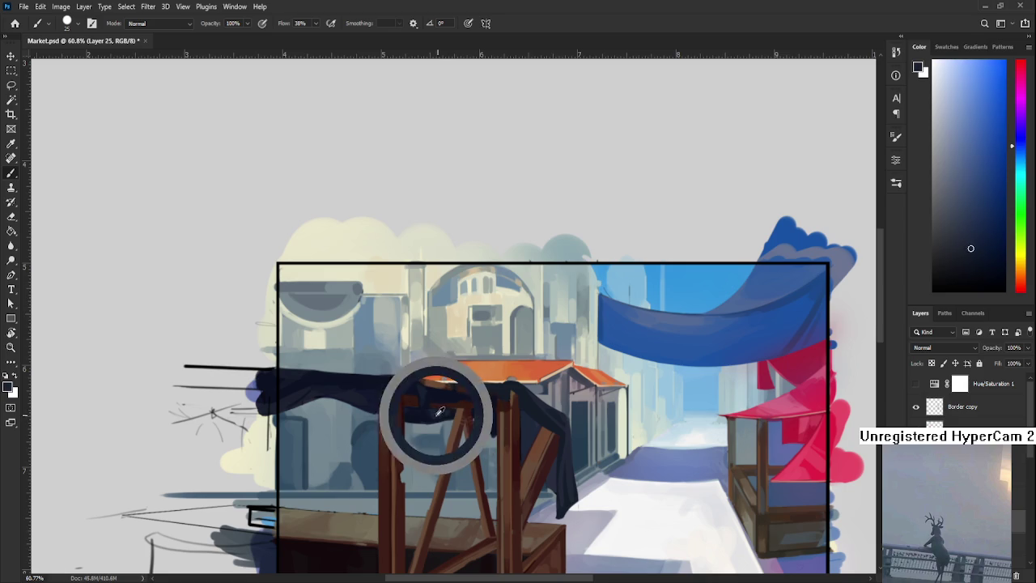
pyautogui.keyDown('alt'); pyautogui.click(437, 415); pyautogui.keyUp('alt')
pyautogui.keyDown('alt'); pyautogui.click(434, 414); pyautogui.keyUp('alt')
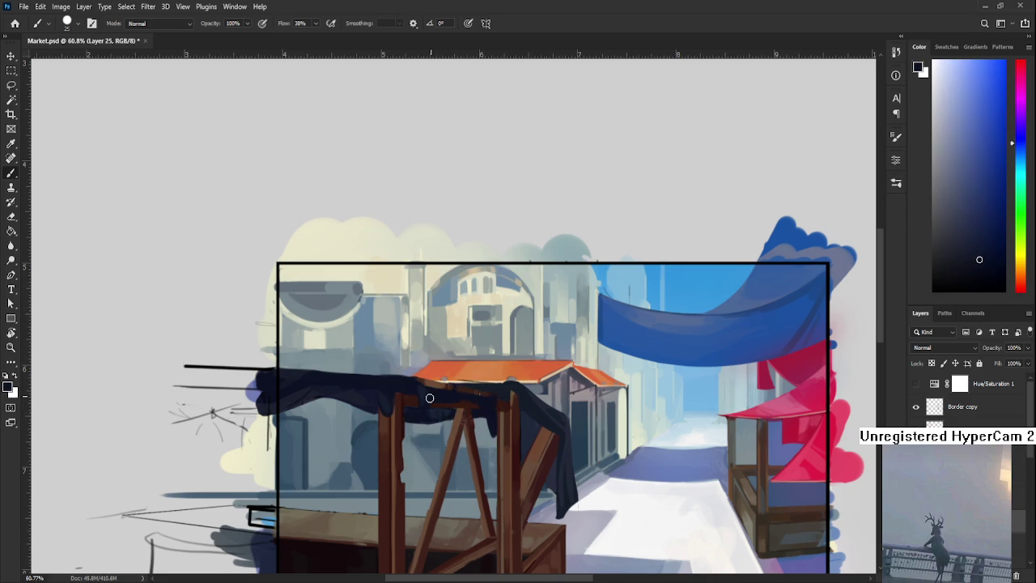
# Fill in the cloth where it meets the roof and beam, merging its folds into one dark band.
pyautogui.moveTo(416, 412); pyautogui.dragTo(442, 412)
pyautogui.scroll(-5, 442, 412)
pyautogui.scroll(10, 470, 394)
pyautogui.hscroll(-1, 454, 392)
pyautogui.hscroll(-1, 446, 390)
pyautogui.keyDown('alt'); pyautogui.click(491, 441); pyautogui.keyUp('alt')
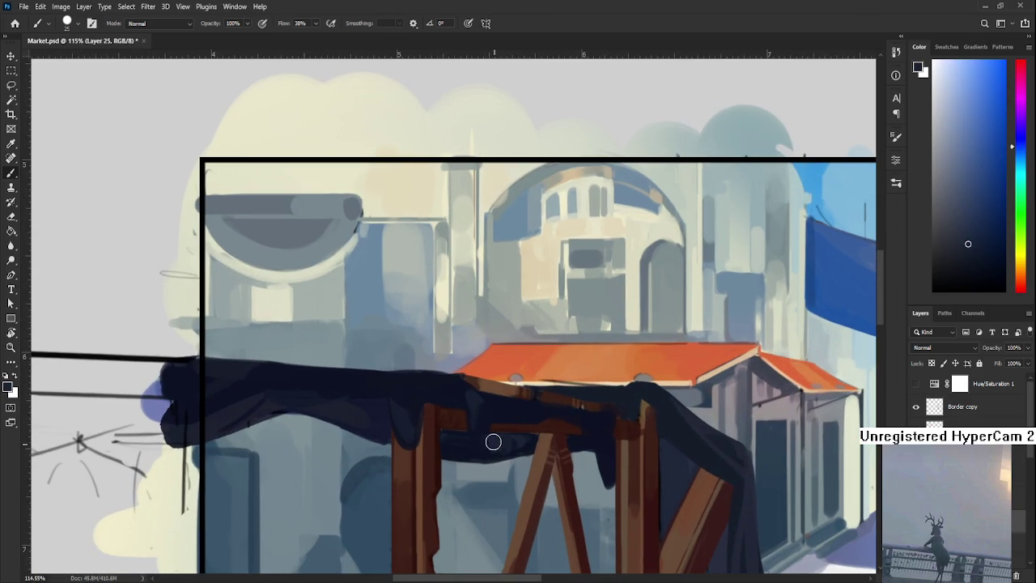
pyautogui.keyDown('alt'); pyautogui.click(490, 434); pyautogui.keyUp('alt')
pyautogui.scroll(1, 490, 434)
pyautogui.hscroll(-2, 490, 434)
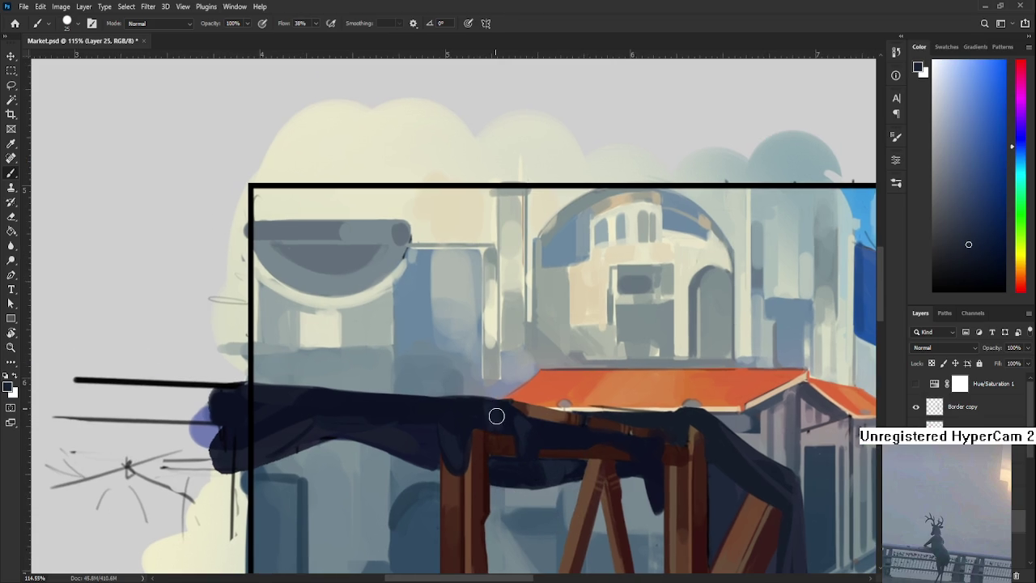
pyautogui.keyDown('alt'); pyautogui.click(479, 402); pyautogui.keyUp('alt')
pyautogui.keyDown('alt'); pyautogui.click(493, 412); pyautogui.keyUp('alt')
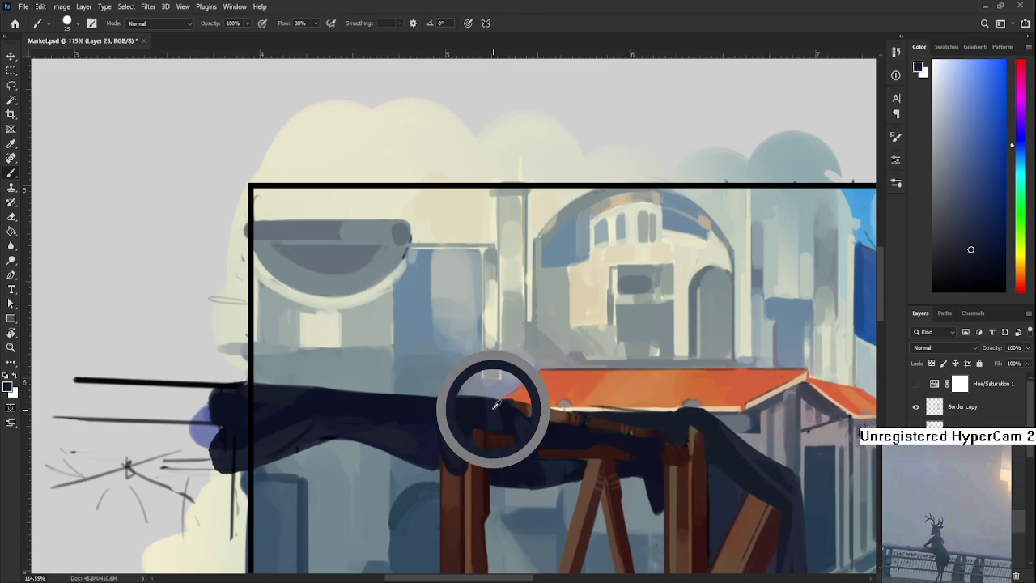
pyautogui.hscroll(-2, 436, 392)
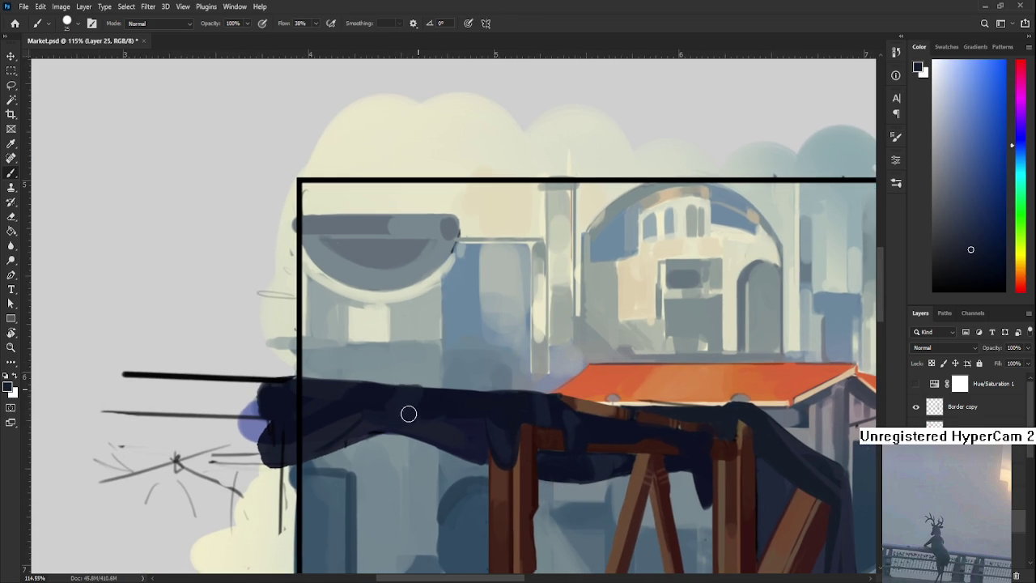
pyautogui.keyDown('alt'); pyautogui.click(430, 394); pyautogui.keyUp('alt')
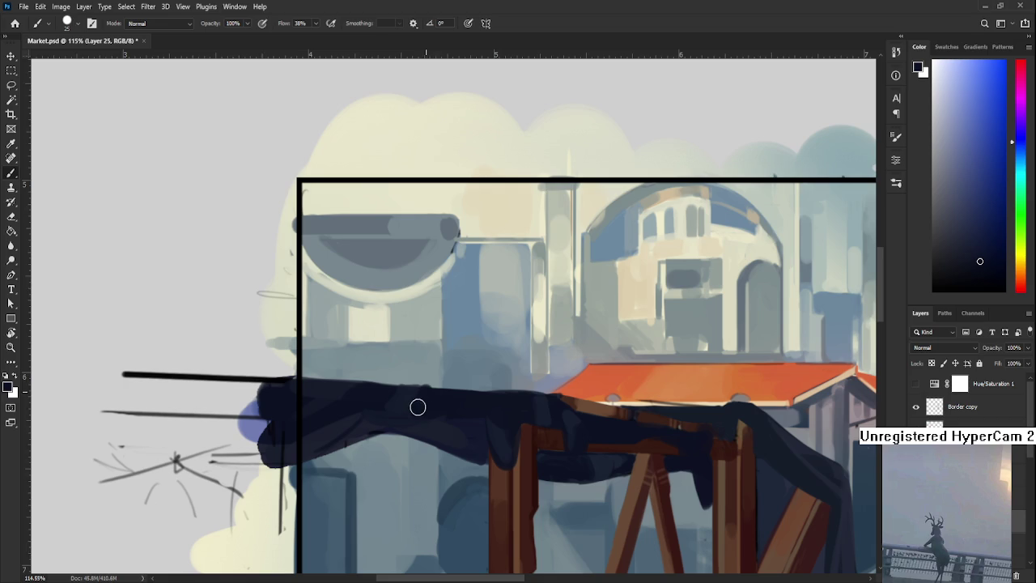
pyautogui.press('e')
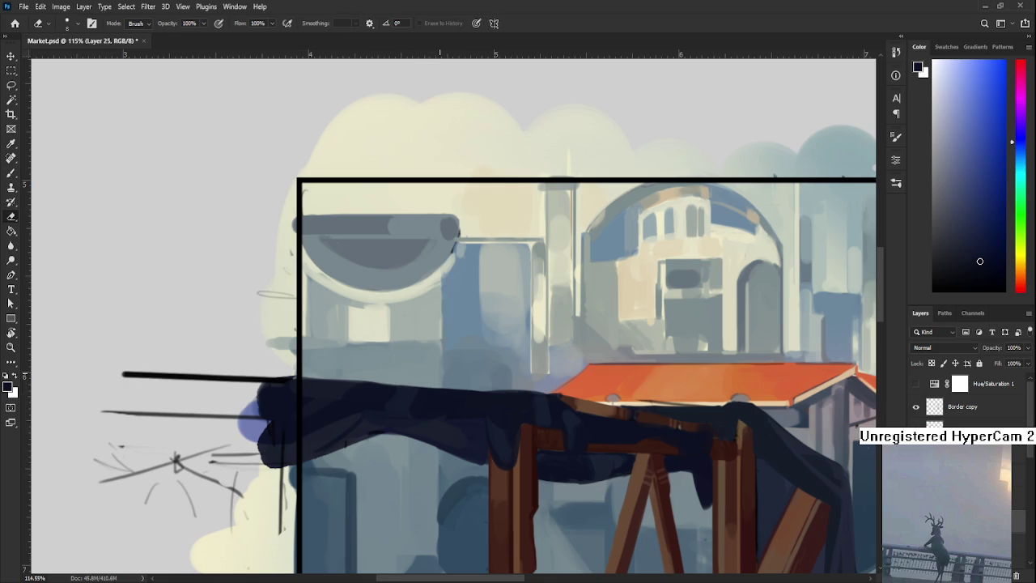
pyautogui.keyDown('alt'); pyautogui.scroll(-5, 439, 396); pyautogui.keyUp('alt')
# Zoom in and out to review the painted cloth across the whole scene.
pyautogui.keyDown('alt'); pyautogui.scroll(-5, 449, 364); pyautogui.keyUp('alt')
pyautogui.keyDown('alt'); pyautogui.scroll(-3, 461, 332); pyautogui.keyUp('alt')
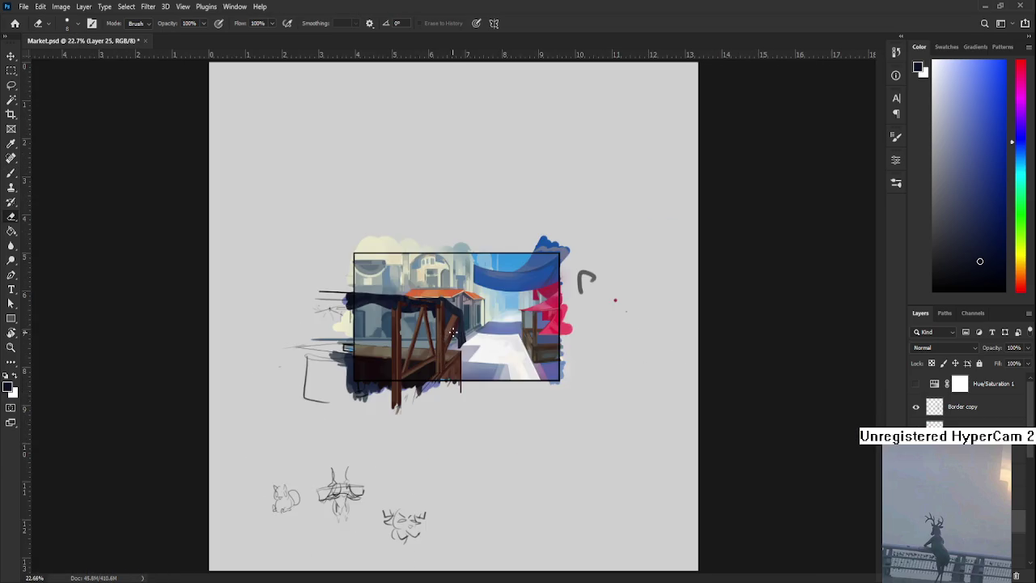
pyautogui.keyDown('alt'); pyautogui.scroll(-4, 455, 325); pyautogui.keyUp('alt')
pyautogui.keyDown('alt'); pyautogui.scroll(5, 455, 325); pyautogui.keyUp('alt')
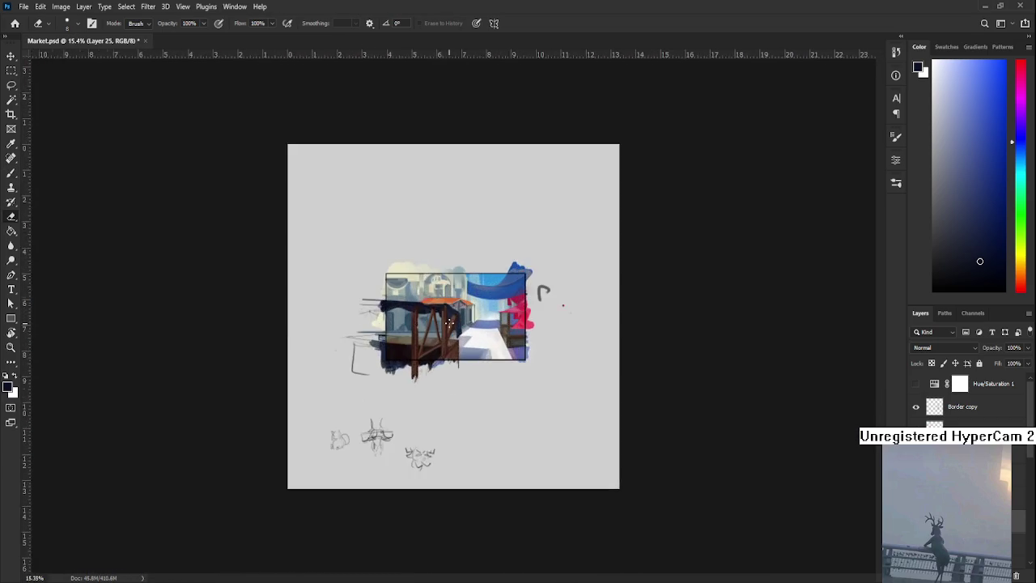
pyautogui.keyDown('alt'); pyautogui.scroll(4, 454, 323); pyautogui.keyUp('alt')
pyautogui.keyDown('alt'); pyautogui.scroll(2, 453, 323); pyautogui.keyUp('alt')
pyautogui.keyDown('alt'); pyautogui.scroll(2, 486, 373); pyautogui.keyUp('alt')
pyautogui.keyDown('alt'); pyautogui.scroll(2, 518, 420); pyautogui.keyUp('alt')
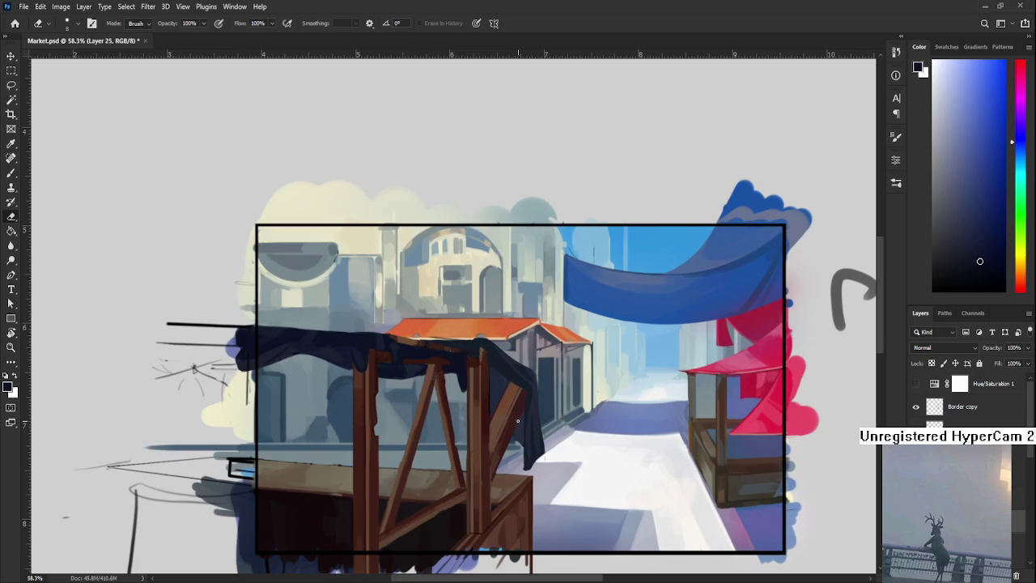
pyautogui.keyDown('alt'); pyautogui.scroll(-2, 518, 420); pyautogui.keyUp('alt')
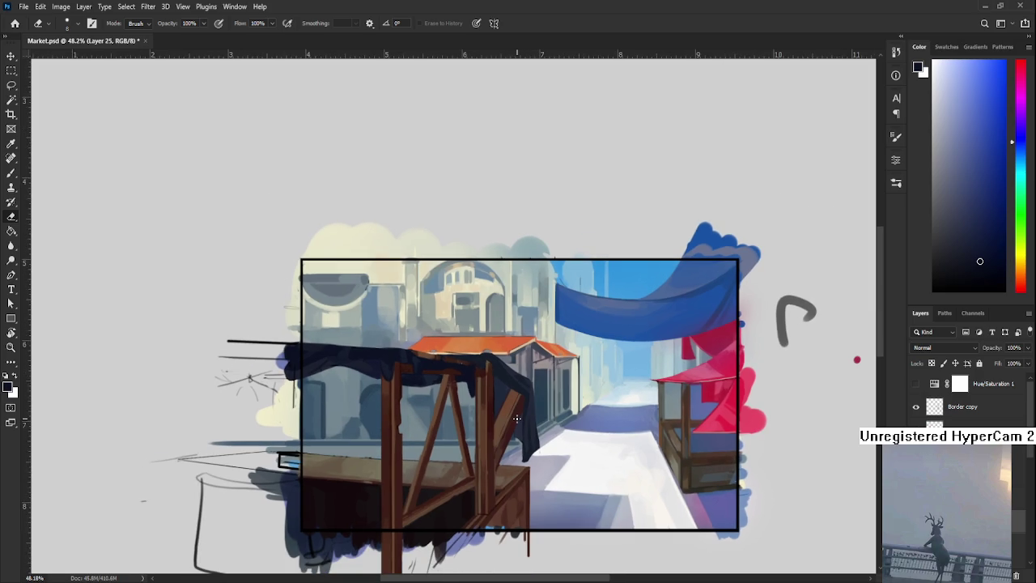
pyautogui.keyDown('alt'); pyautogui.scroll(2, 517, 417); pyautogui.keyUp('alt')
pyautogui.keyDown('alt'); pyautogui.scroll(-3, 666, 395); pyautogui.keyUp('alt')
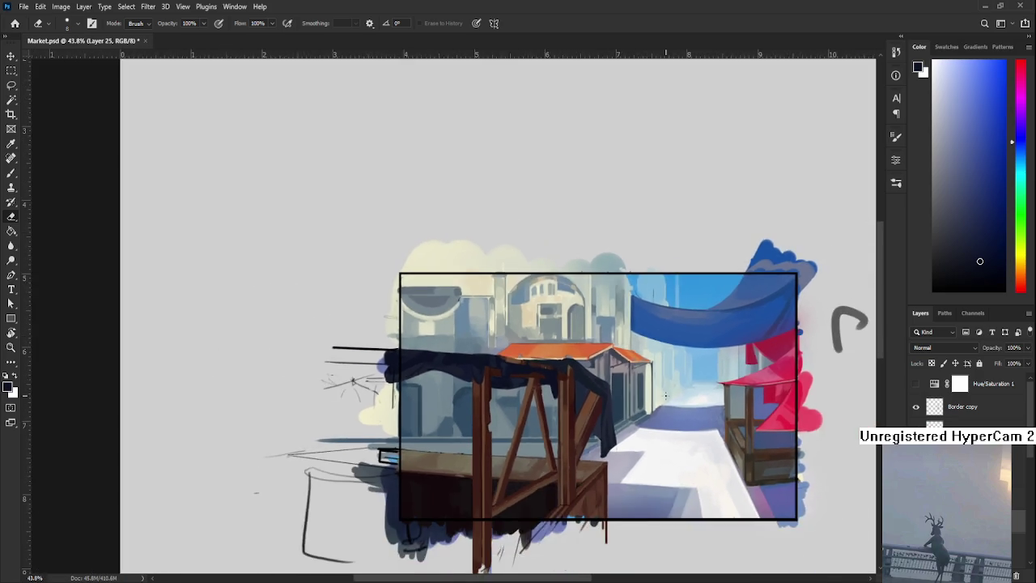
pyautogui.keyDown('alt'); pyautogui.scroll(-2, 666, 395); pyautogui.keyUp('alt')
pyautogui.keyDown('alt'); pyautogui.scroll(-1, 801, 373); pyautogui.keyUp('alt')
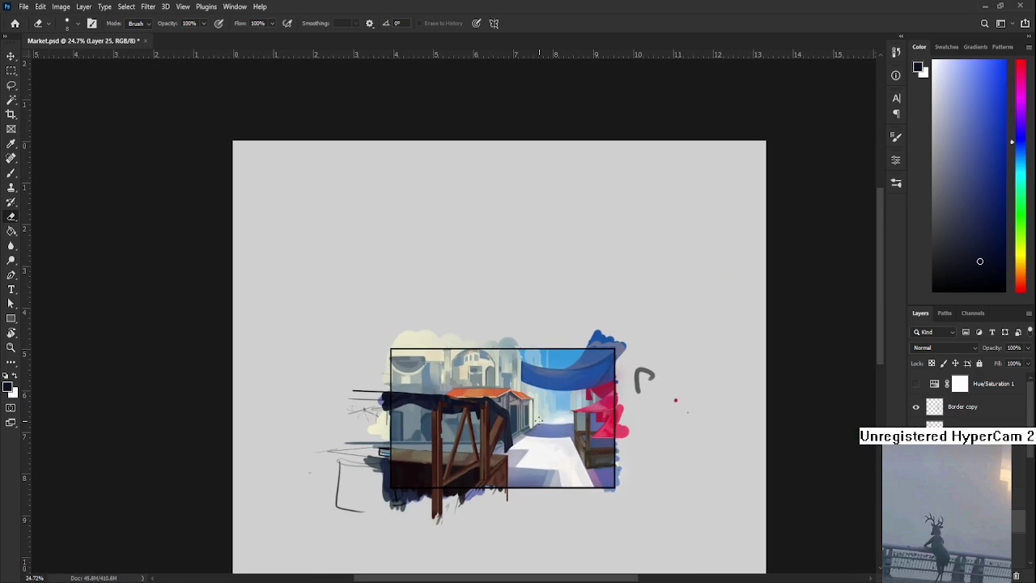
pyautogui.keyDown('alt'); pyautogui.scroll(3, 537, 420); pyautogui.keyUp('alt')
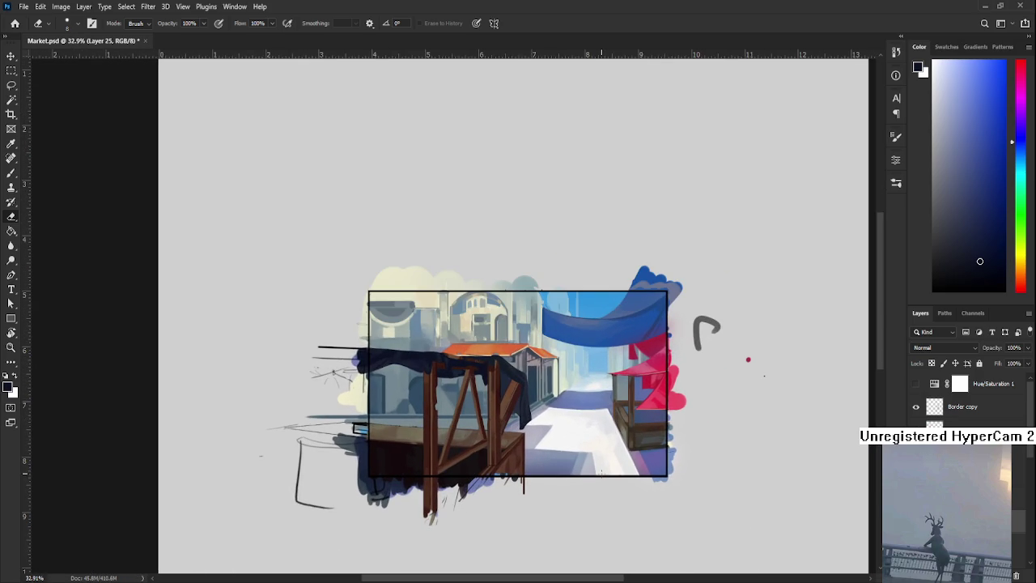
pyautogui.keyDown('alt'); pyautogui.scroll(3, 601, 472); pyautogui.keyUp('alt')
pyautogui.keyDown('alt'); pyautogui.scroll(3, 607, 454); pyautogui.keyUp('alt')
pyautogui.keyDown('alt'); pyautogui.scroll(-6, 606, 454); pyautogui.keyUp('alt')
pyautogui.keyDown('alt'); pyautogui.scroll(1, 606, 454); pyautogui.keyUp('alt')
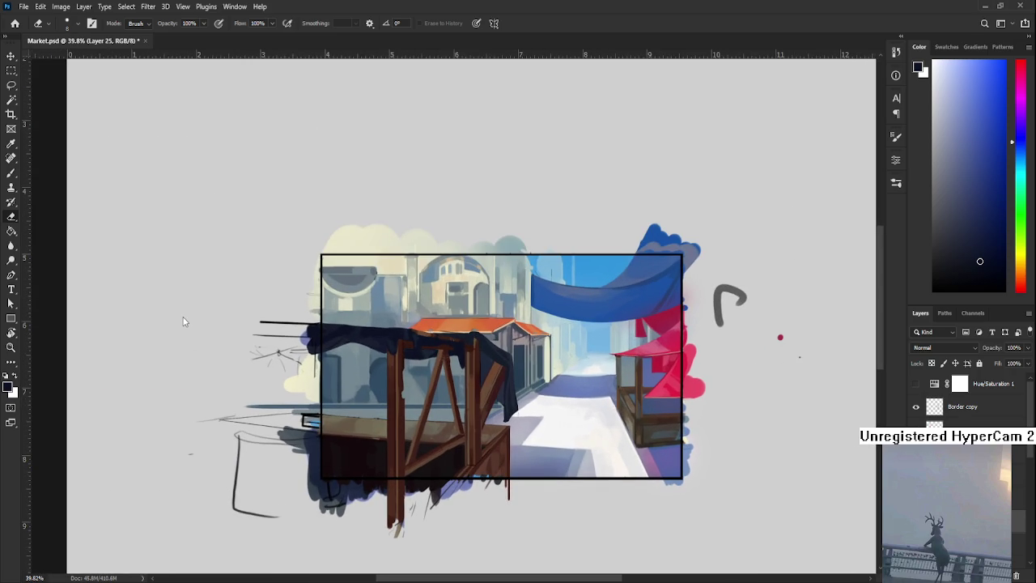
pyautogui.keyDown('alt'); pyautogui.scroll(-1, 584, 354); pyautogui.keyUp('alt')
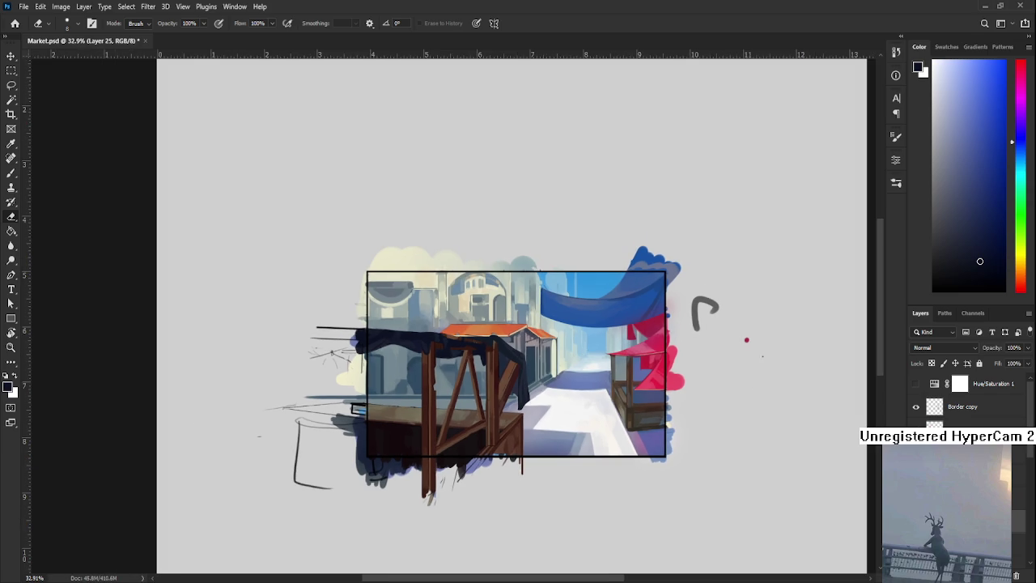
# Toggle the cloth layer's visibility to compare, then merge it down into Layer 17.
pyautogui.hotkey('ctrl', ',')
pyautogui.hotkey('ctrl', ',')
pyautogui.hotkey('ctrl', ',')
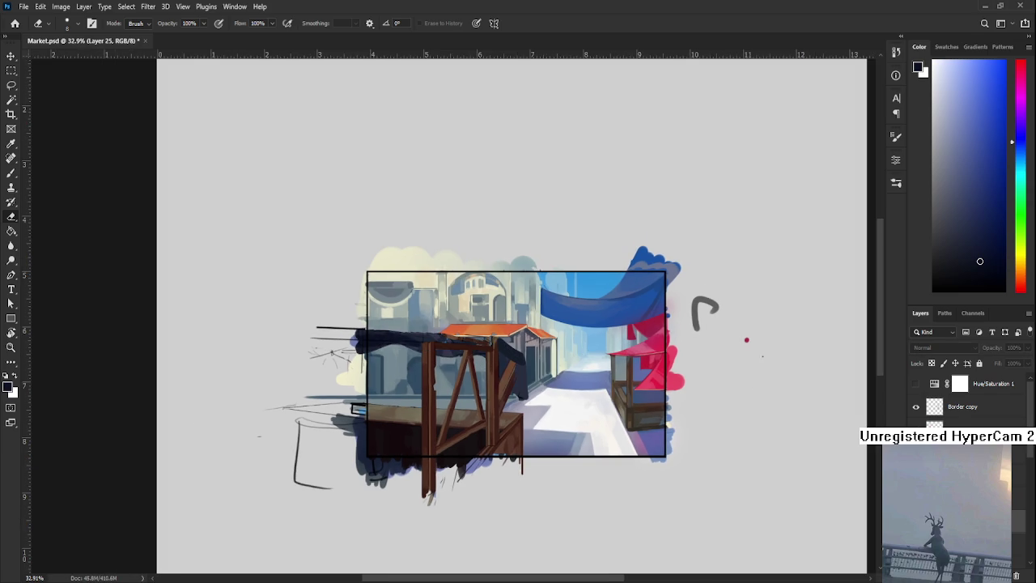
pyautogui.hotkey('ctrl', ',')
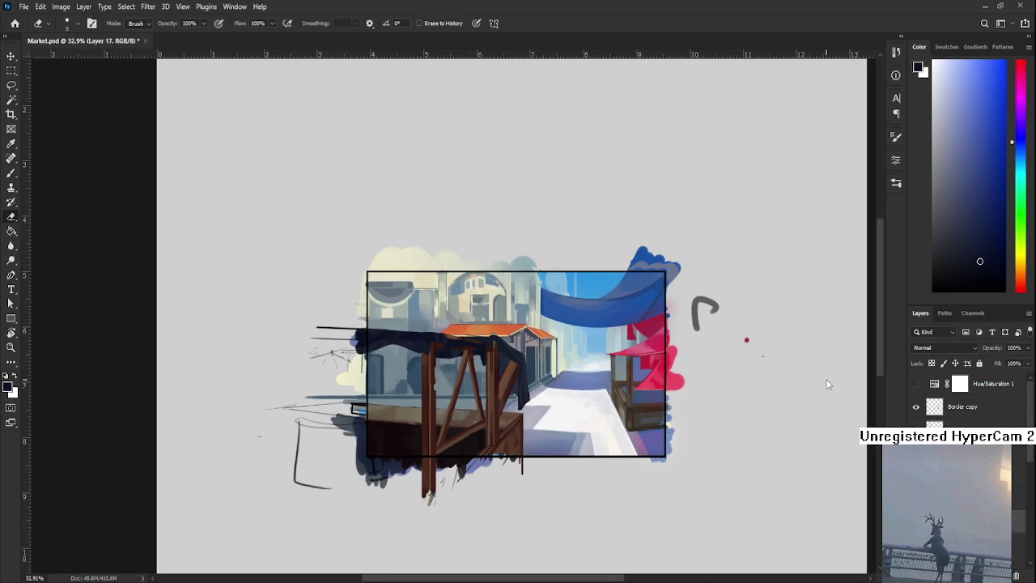
pyautogui.hotkey('ctrl', ',')
pyautogui.hotkey('ctrl', ',')
pyautogui.scroll(4, 521, 412)
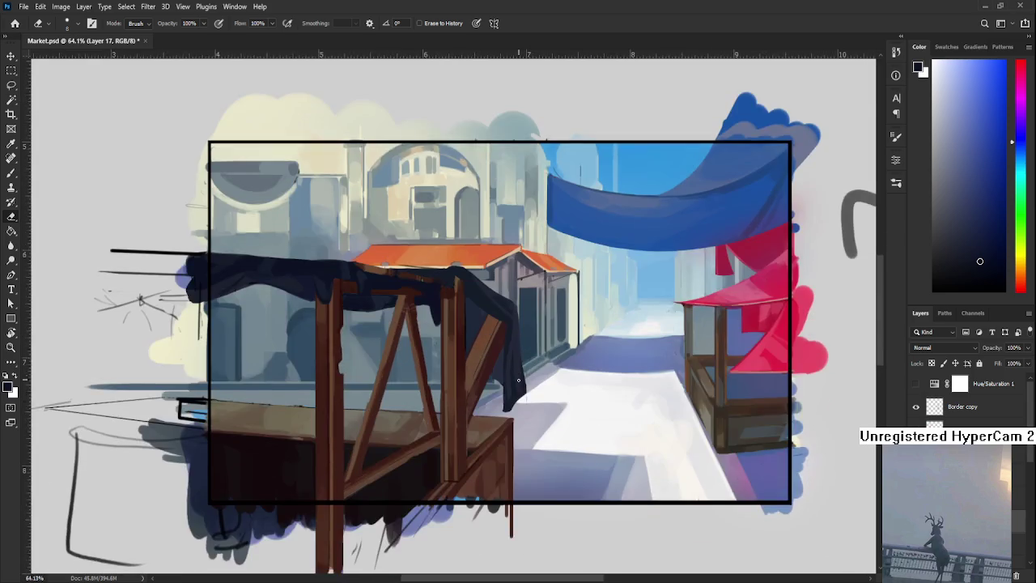
# Briefly hide the stall layer to compare the painting with and without it.
pyautogui.scroll(2, 520, 411)
pyautogui.hotkey('ctrl', ',')
pyautogui.hotkey('ctrl', ',')
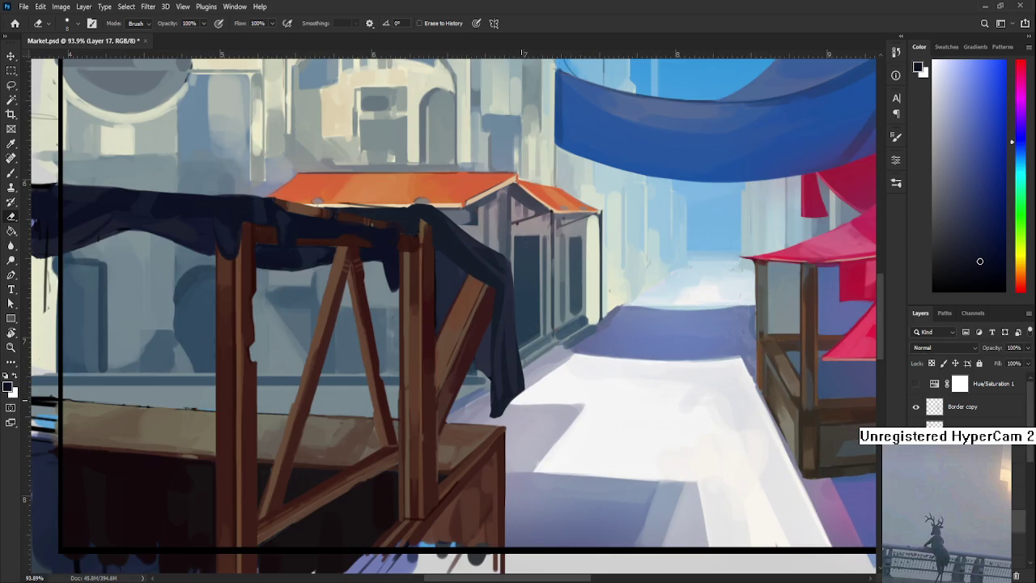
pyautogui.hscroll(-3, 486, 419)
pyautogui.scroll(-1, 486, 419)
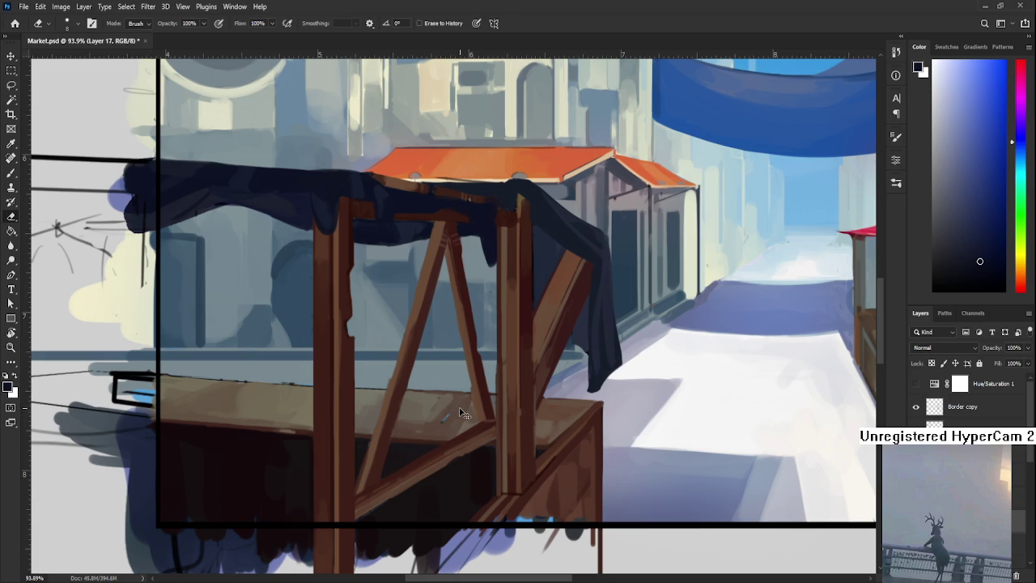
# With the Brush, sample the stall's wood brown, then a darker red-brown from the table.
pyautogui.press('b')
pyautogui.keyDown('alt'); pyautogui.click(455, 407); pyautogui.keyUp('alt')
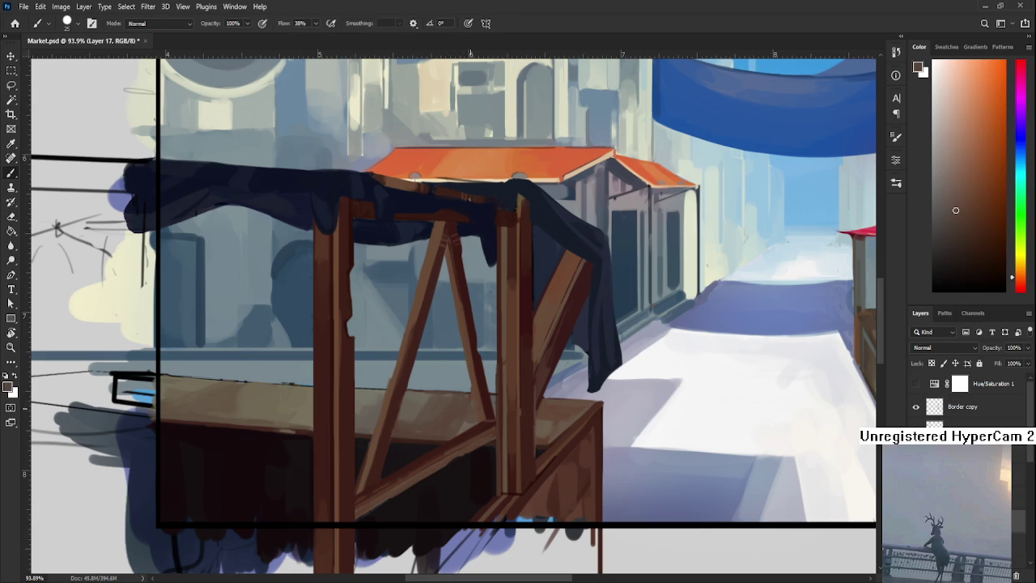
pyautogui.keyDown('alt'); pyautogui.click(484, 417); pyautogui.keyUp('alt')
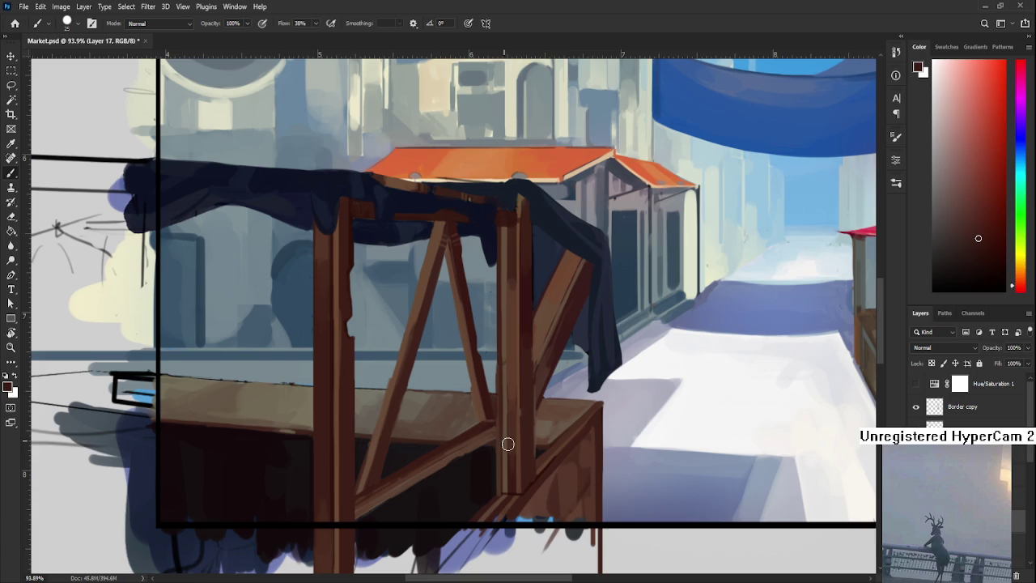
pyautogui.scroll(-3, 639, 331)
pyautogui.scroll(-4, 639, 332)
pyautogui.scroll(-2, 603, 315)
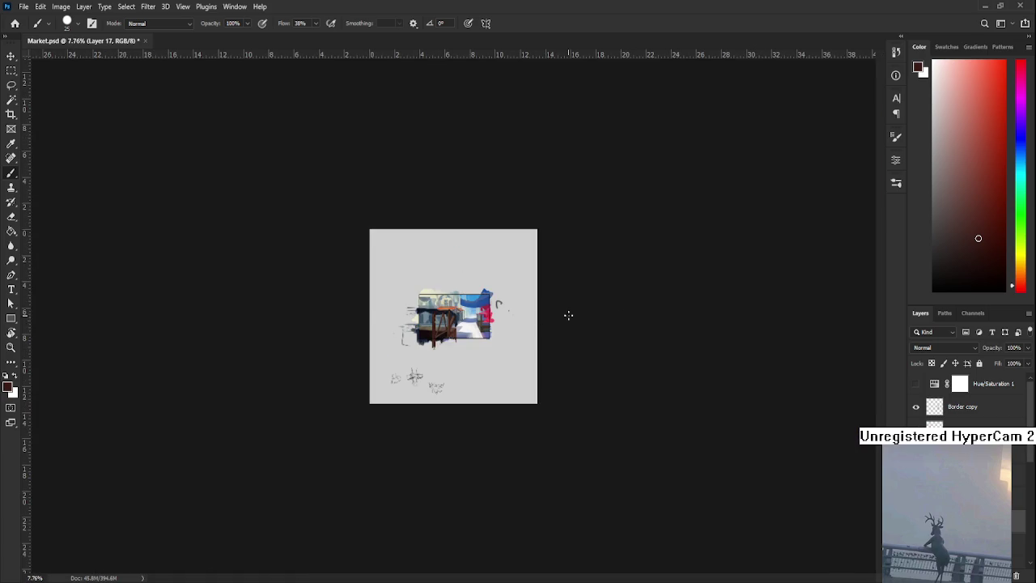
pyautogui.scroll(-2, 520, 321)
pyautogui.scroll(-1, 520, 321)
pyautogui.scroll(2, 510, 323)
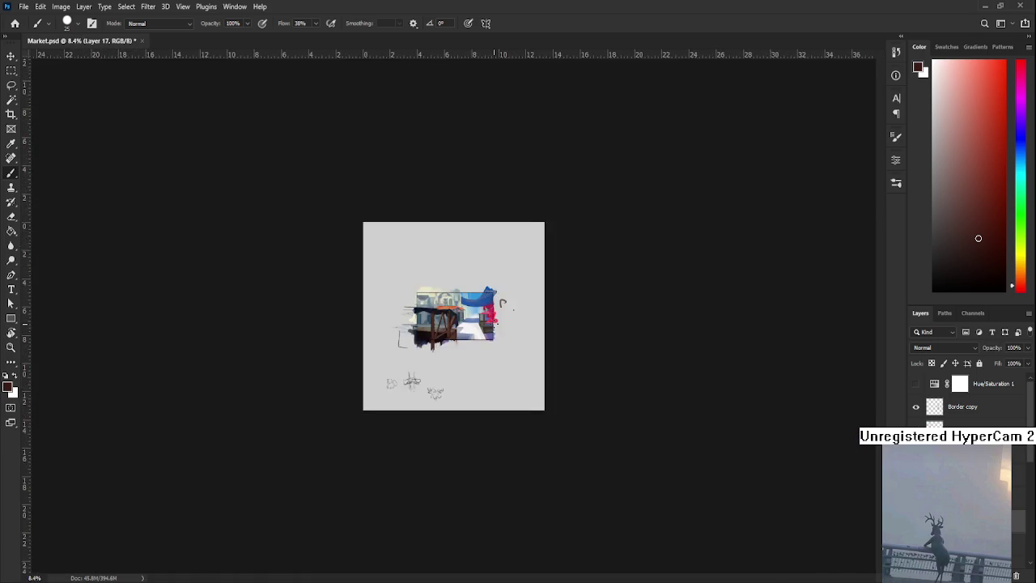
pyautogui.scroll(3, 498, 323)
pyautogui.scroll(1, 488, 327)
pyautogui.scroll(2, 502, 348)
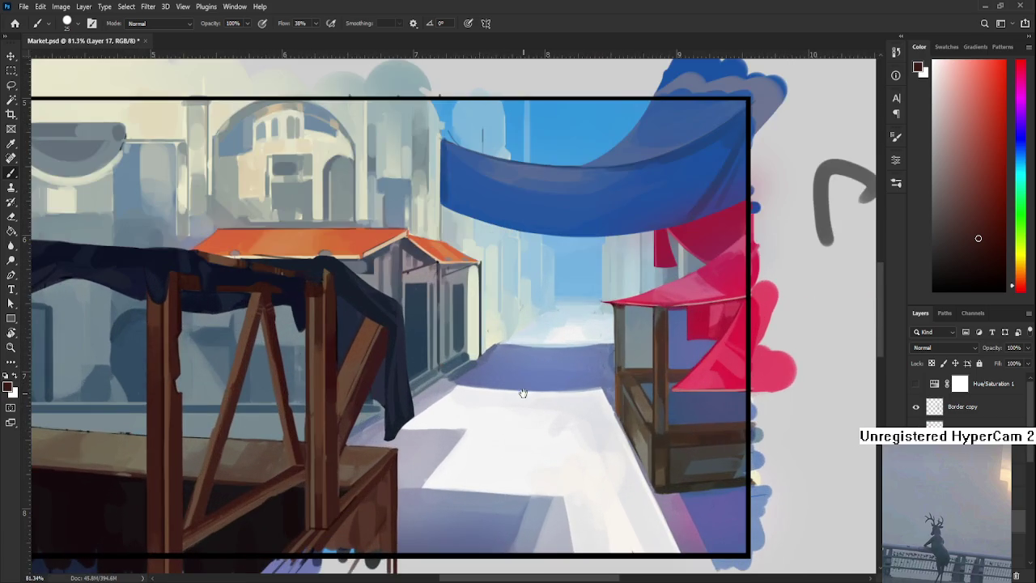
pyautogui.scroll(-1, 524, 390)
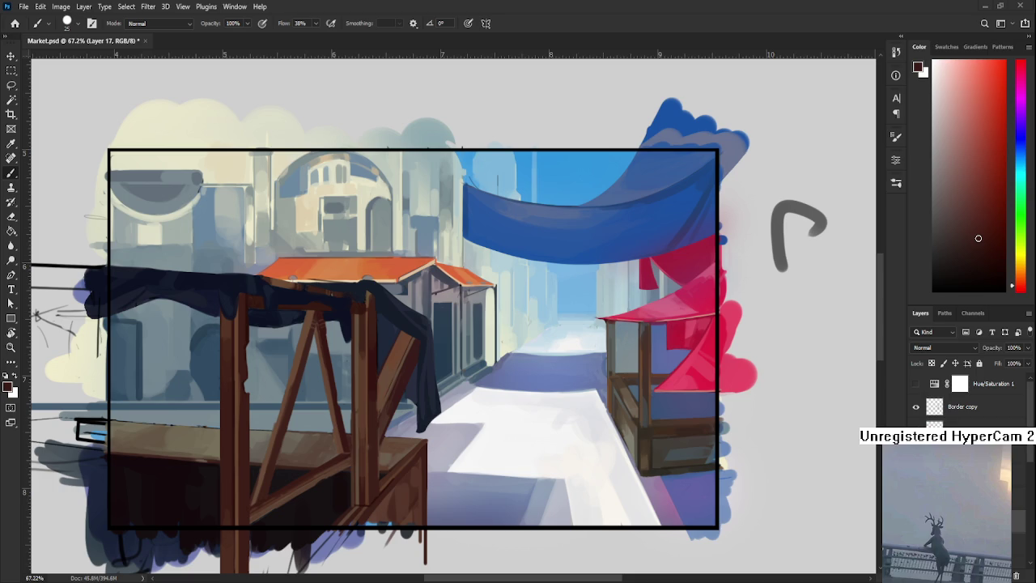
# Zoom in on the lower-left market stall and rotate the canvas view to about 48°.
pyautogui.scroll(2, 408, 361)
pyautogui.moveTo(431, 273); pyautogui.dragTo(516, 292)
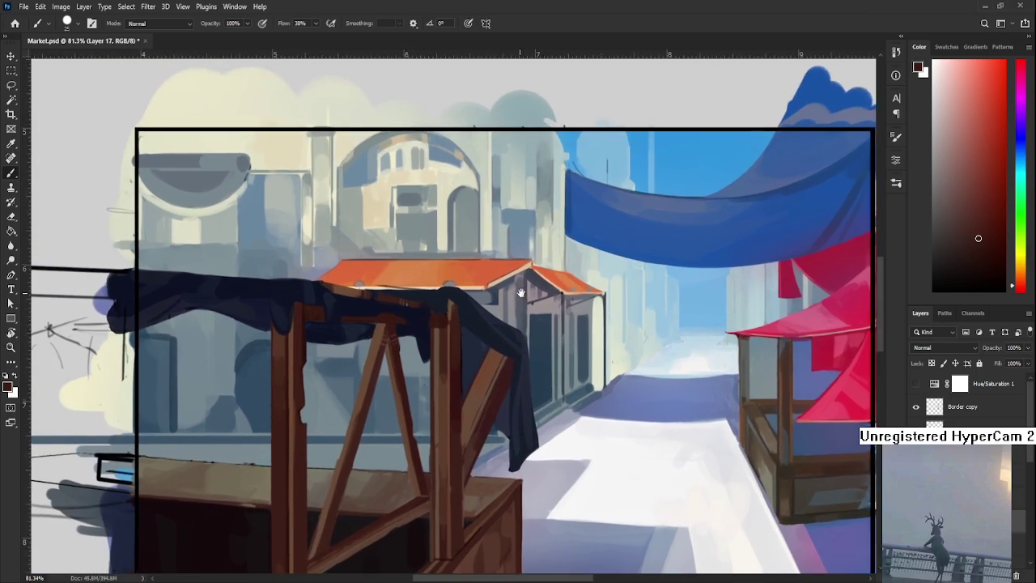
pyautogui.scroll(1, 408, 308)
pyautogui.scroll(2, 408, 307)
pyautogui.scroll(-2, 408, 308)
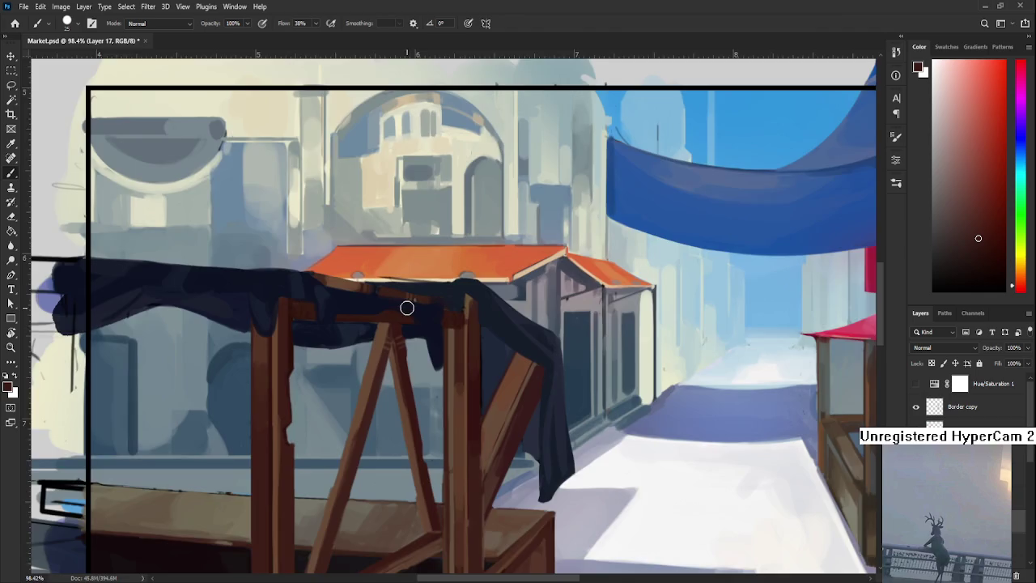
pyautogui.scroll(-4, 408, 307)
pyautogui.moveTo(407, 307)
pyautogui.mouseDown()
pyautogui.moveTo(501, 304)
pyautogui.moveTo(456, 317)
pyautogui.mouseUp()
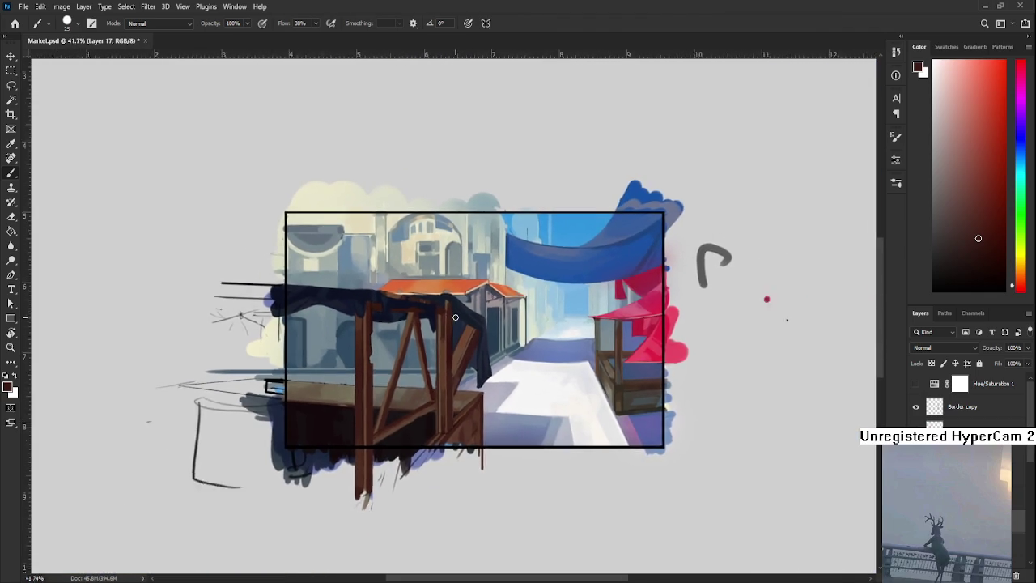
pyautogui.scroll(-3, 456, 317)
pyautogui.scroll(2, 456, 318)
pyautogui.scroll(3, 455, 317)
pyautogui.scroll(-1, 499, 362)
pyautogui.moveTo(499, 362); pyautogui.dragTo(601, 359)
pyautogui.scroll(3, 456, 421)
pyautogui.scroll(1, 388, 432)
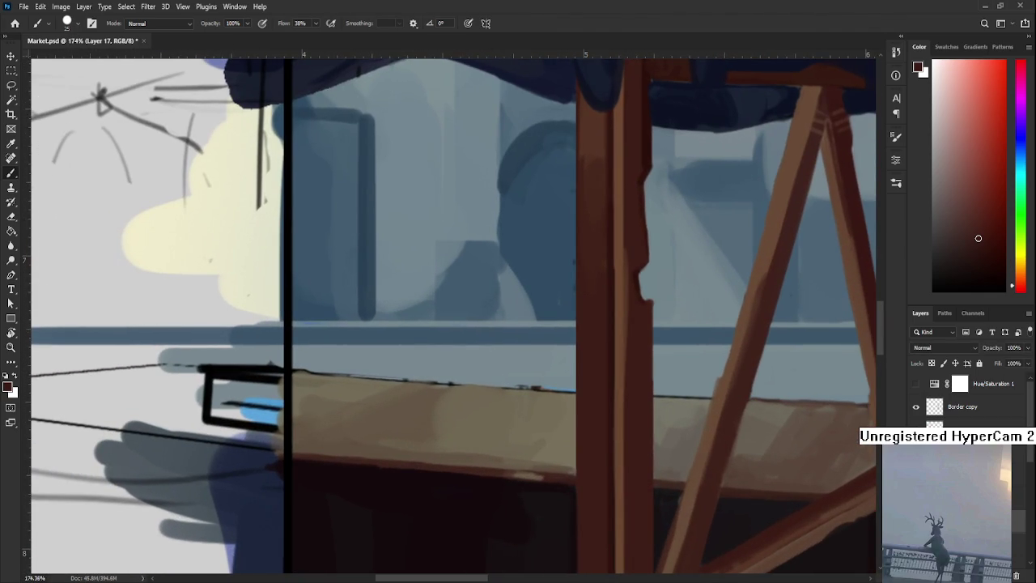
pyautogui.press('r')
pyautogui.moveTo(485, 407)
pyautogui.mouseDown()
pyautogui.moveTo(423, 509)
pyautogui.moveTo(280, 470)
pyautogui.moveTo(423, 445)
pyautogui.mouseUp()
# Erase a thin strip of the stall's dark vertical edge.
pyautogui.press('e')
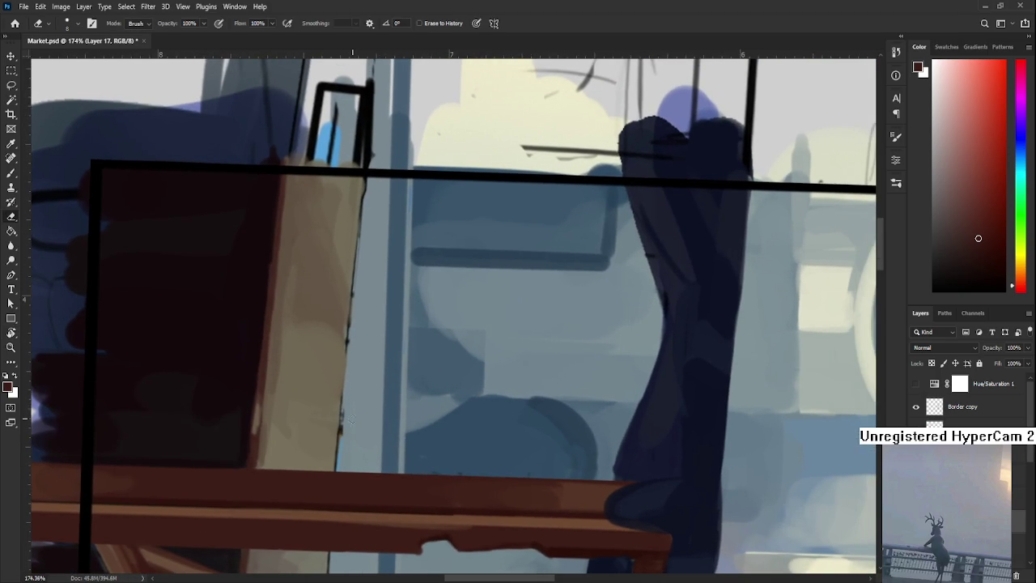
pyautogui.moveTo(341, 438); pyautogui.dragTo(341, 404)
pyautogui.scroll(4, 353, 324)
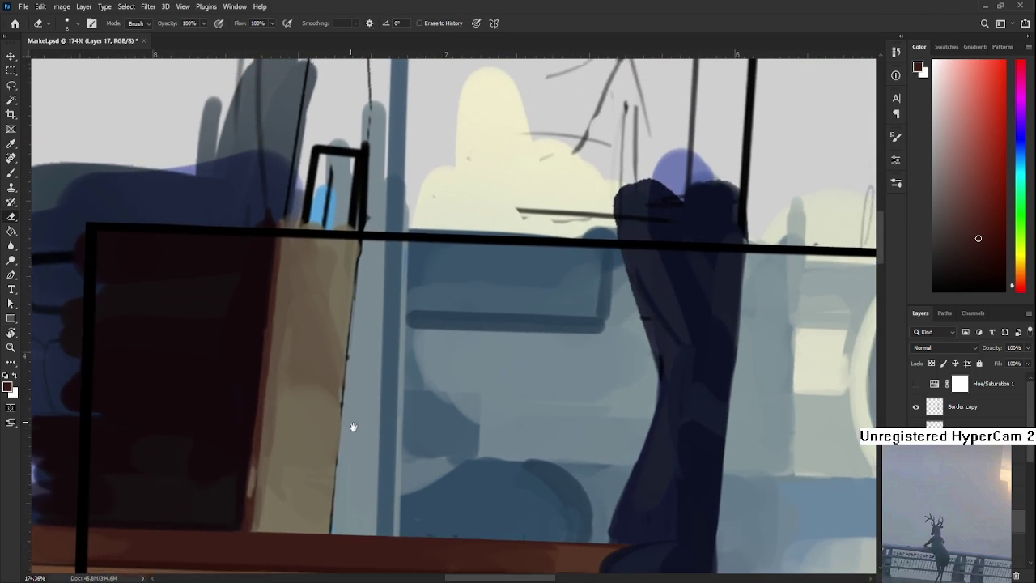
# Sample light beige from the stall and paint it over the edge's dark outline.
pyautogui.press('b')
pyautogui.keyDown('alt'); pyautogui.click(348, 279); pyautogui.keyUp('alt')
pyautogui.moveTo(346, 257); pyautogui.dragTo(340, 340)
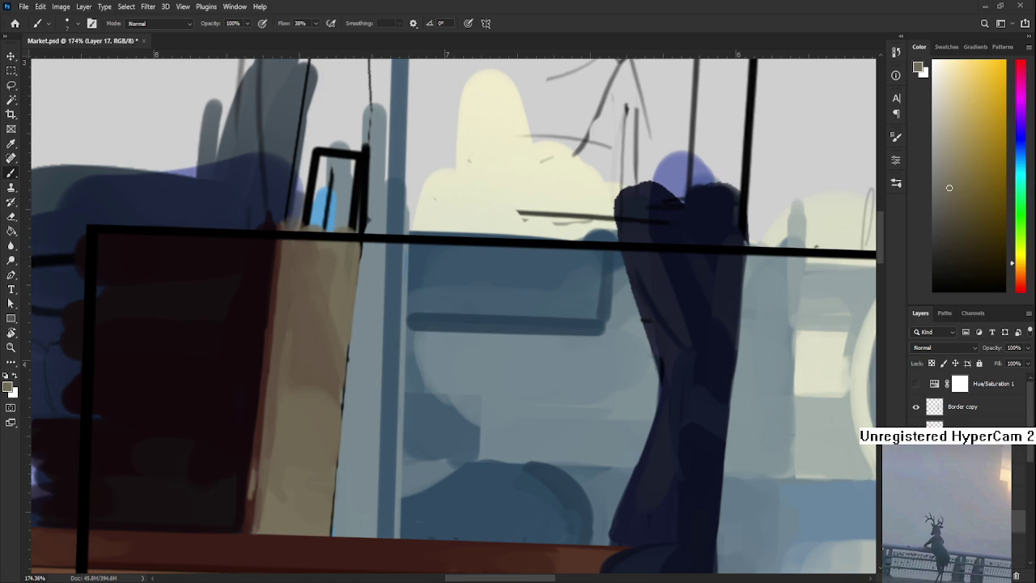
# Rotate the view to about 125° and sample more paint tones along the stall's side.
pyautogui.press('r')
pyautogui.moveTo(396, 309)
pyautogui.mouseDown()
pyautogui.moveTo(394, 320)
pyautogui.moveTo(421, 340)
pyautogui.mouseUp()
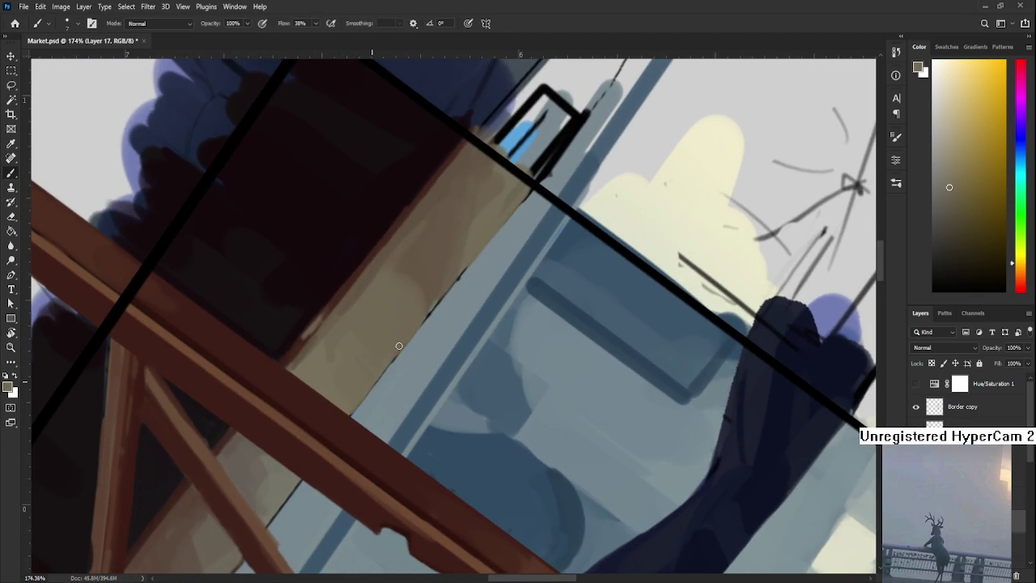
pyautogui.keyDown('alt'); pyautogui.click(383, 393); pyautogui.keyUp('alt')
pyautogui.keyDown('alt'); pyautogui.click(383, 357); pyautogui.keyUp('alt')
pyautogui.keyDown('alt'); pyautogui.click(417, 316); pyautogui.keyUp('alt')
pyautogui.keyDown('alt'); pyautogui.click(468, 259); pyautogui.keyUp('alt')
pyautogui.moveTo(470, 257); pyautogui.dragTo(410, 318)
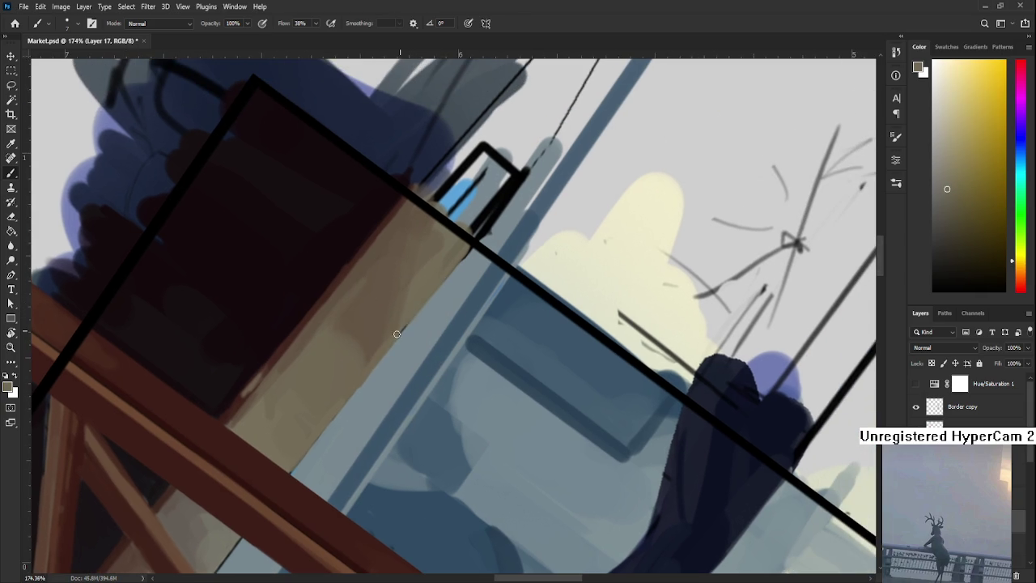
pyautogui.scroll(-5, 405, 316)
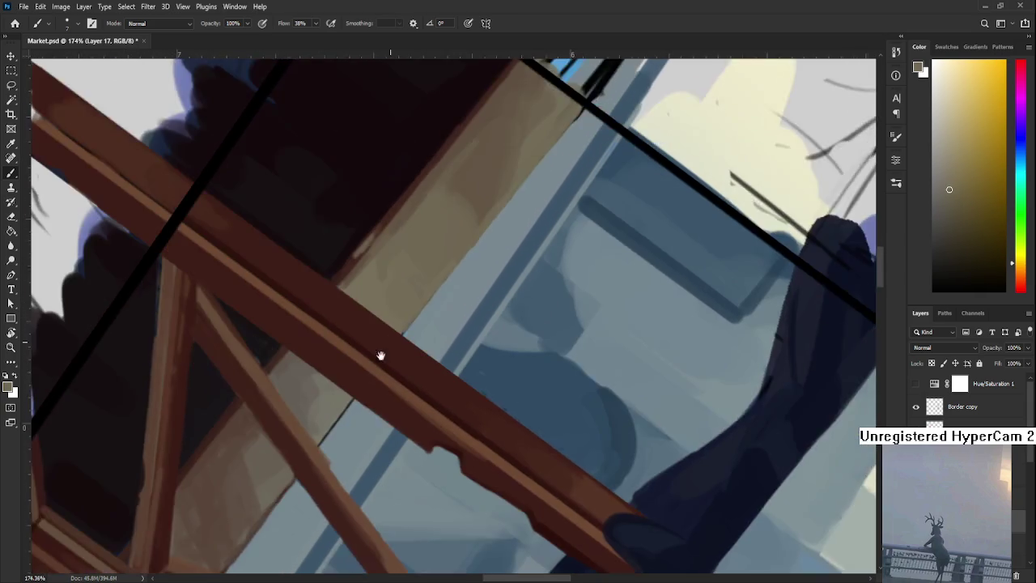
pyautogui.scroll(-3, 375, 364)
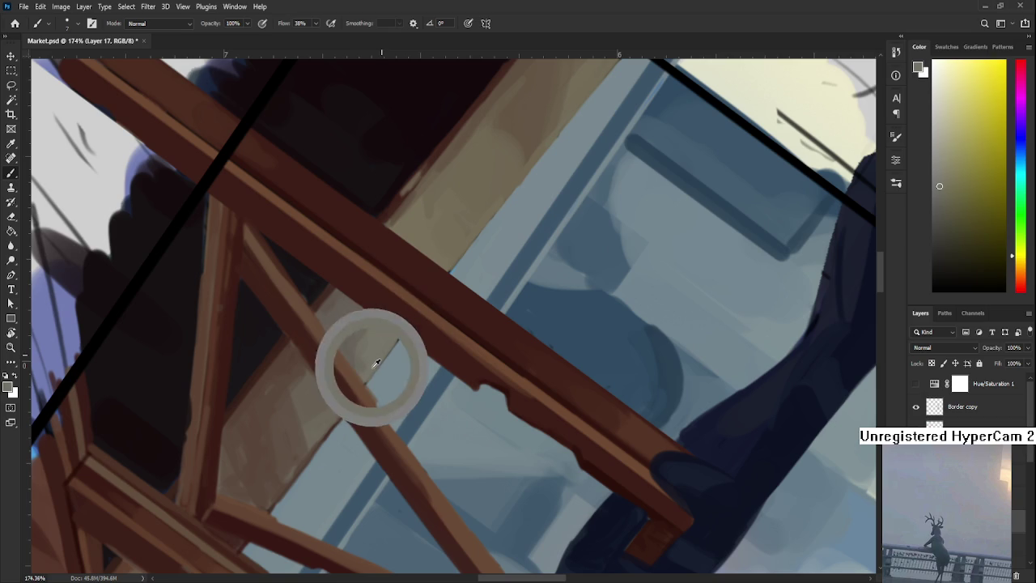
# Tilt the canvas view to about -20° and zoom out to see the whole stall.
pyautogui.moveTo(399, 336); pyautogui.dragTo(341, 402)
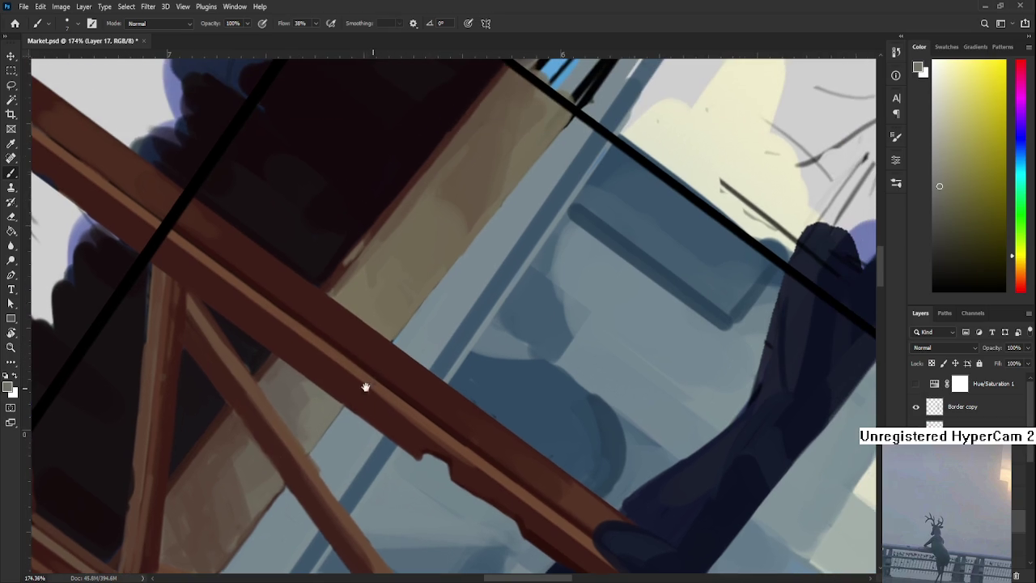
pyautogui.press('r')
pyautogui.moveTo(392, 339); pyautogui.dragTo(513, 261)
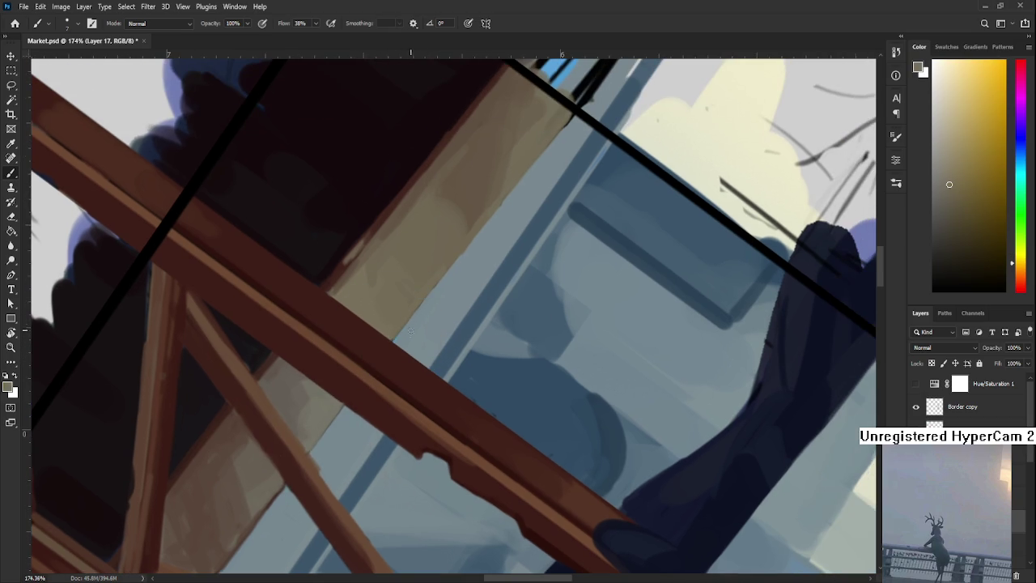
pyautogui.hotkey('ctrl', '0')
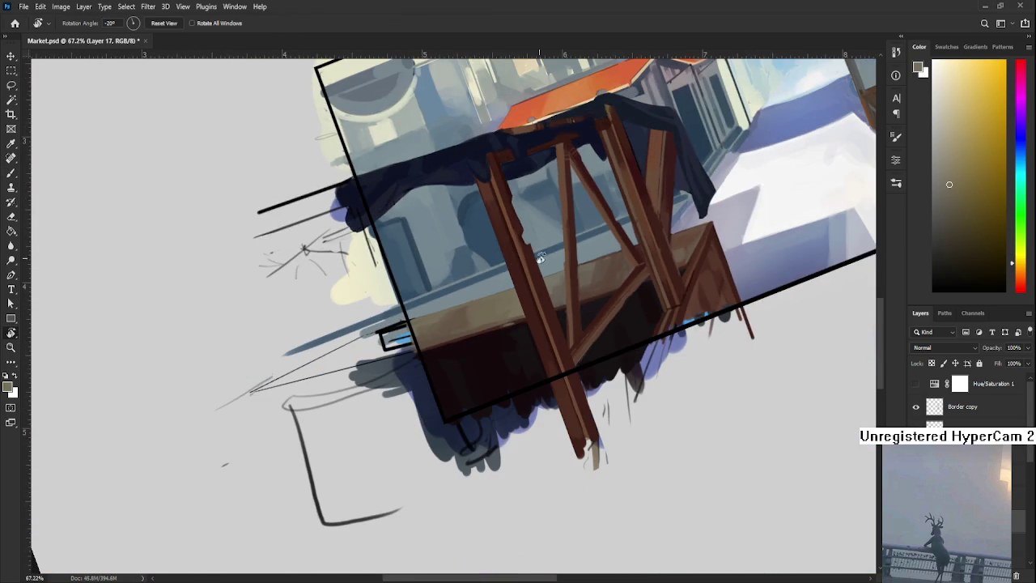
# Switch to the brush and sample a blue-grey from the painting as the paint colour.
pyautogui.scroll(-3, 967, 397)
pyautogui.scroll(2, 968, 397)
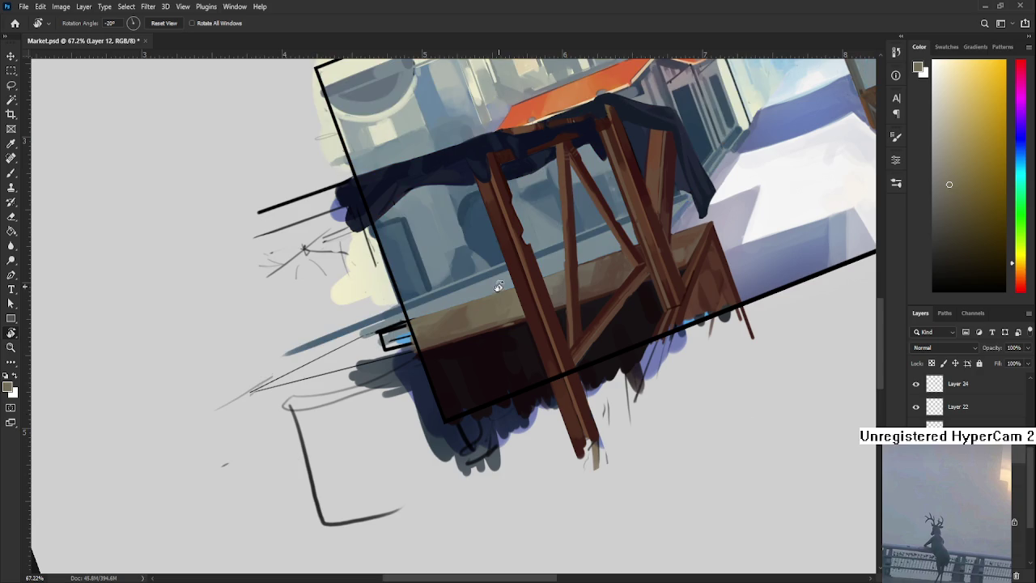
pyautogui.press('b')
pyautogui.moveTo(388, 338); pyautogui.dragTo(450, 298)
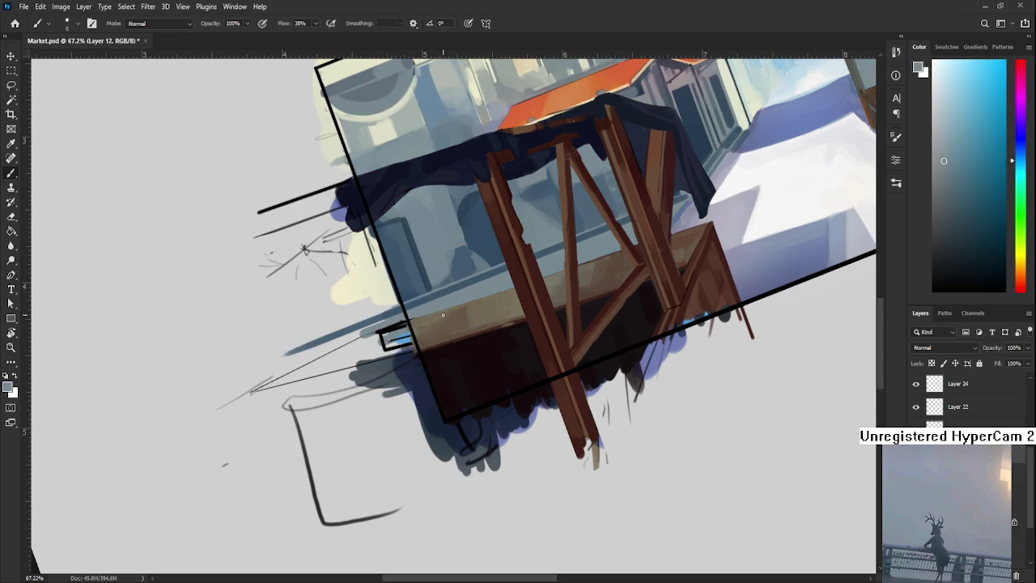
# Return the rotated canvas view to level and save Market.psd.
pyautogui.hscroll(3, 437, 312)
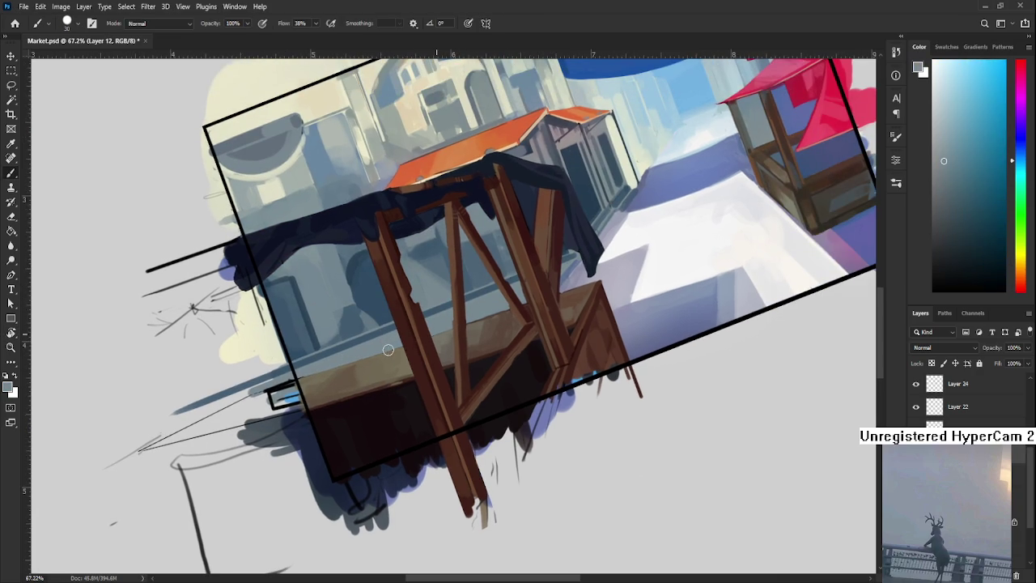
pyautogui.press('r')
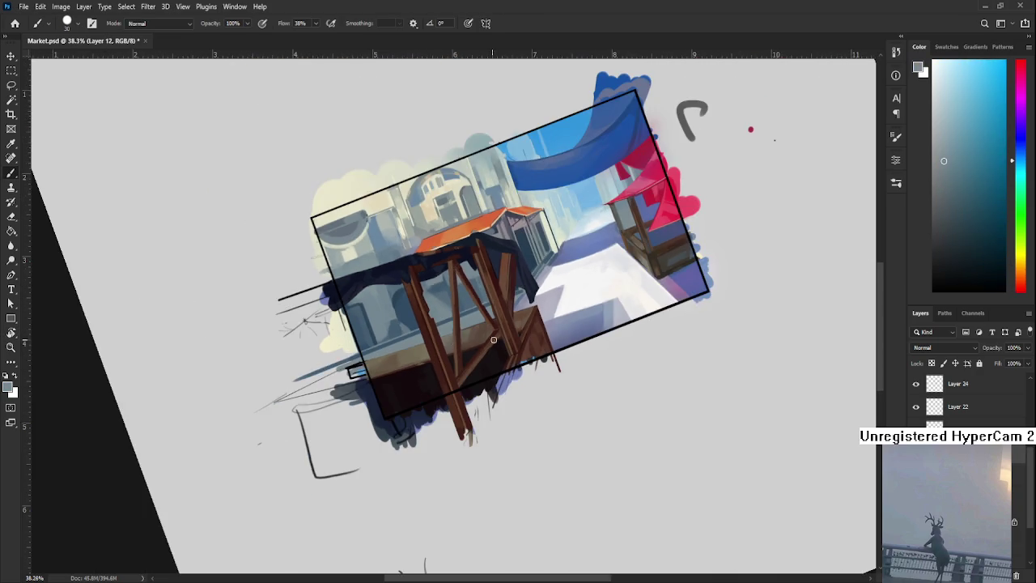
pyautogui.moveTo(435, 328); pyautogui.dragTo(573, 287)
pyautogui.hotkey('ctrl', 's')
# Zoom in and out to review the stall's red-brown posts, crossed braces and draped navy cloth.
pyautogui.scroll(-2, 573, 288)
pyautogui.scroll(2, 620, 317)
pyautogui.scroll(2, 602, 443)
pyautogui.scroll(-2, 602, 443)
pyautogui.scroll(-2, 567, 405)
pyautogui.scroll(-2, 526, 364)
pyautogui.scroll(-2, 487, 322)
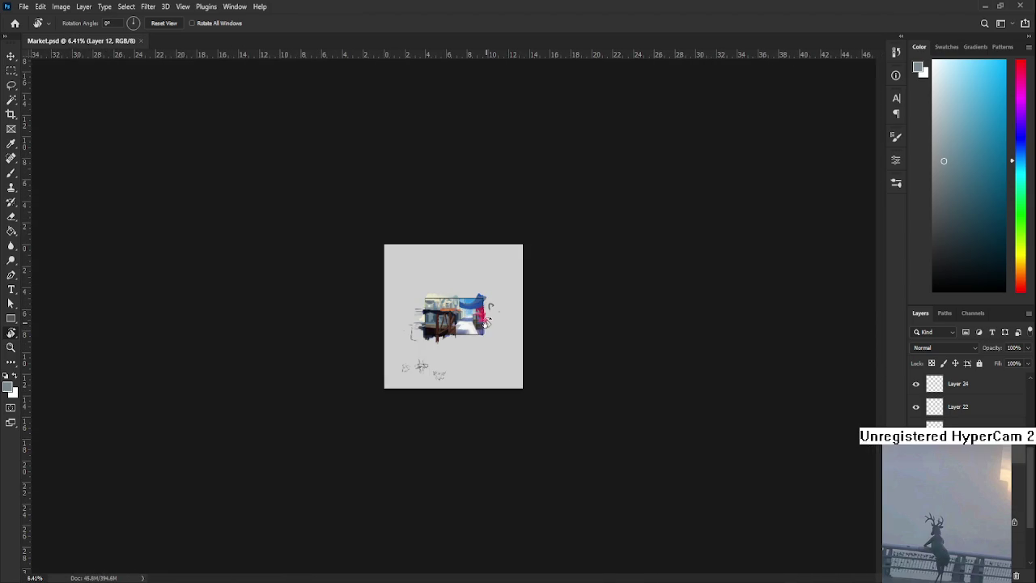
pyautogui.scroll(3, 487, 322)
pyautogui.scroll(5, 486, 320)
pyautogui.scroll(3, 446, 315)
pyautogui.scroll(-1, 445, 316)
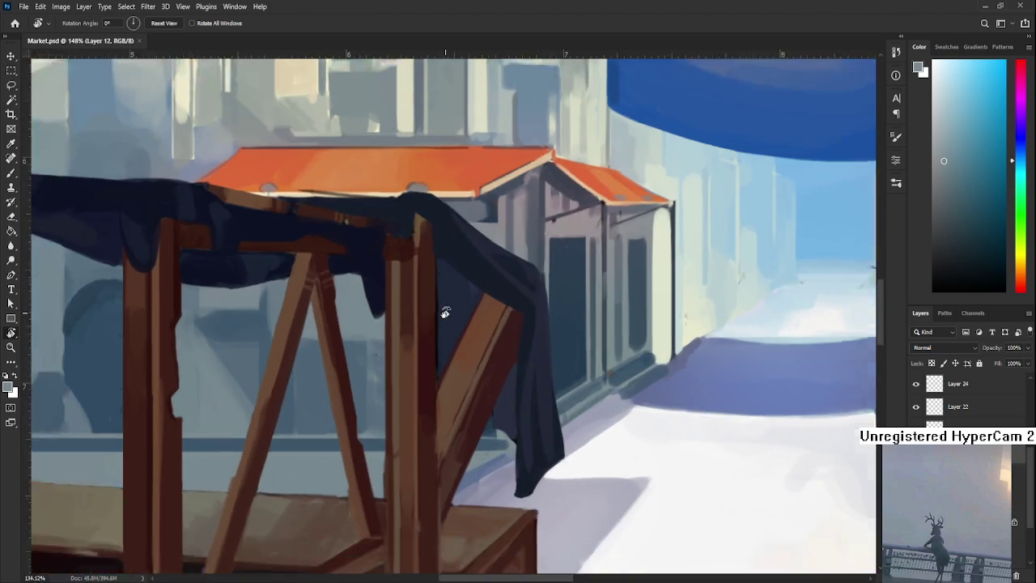
pyautogui.scroll(-3, 444, 312)
pyautogui.scroll(-1, 445, 316)
pyautogui.scroll(-1, 448, 317)
pyautogui.scroll(2, 447, 318)
pyautogui.scroll(2, 438, 365)
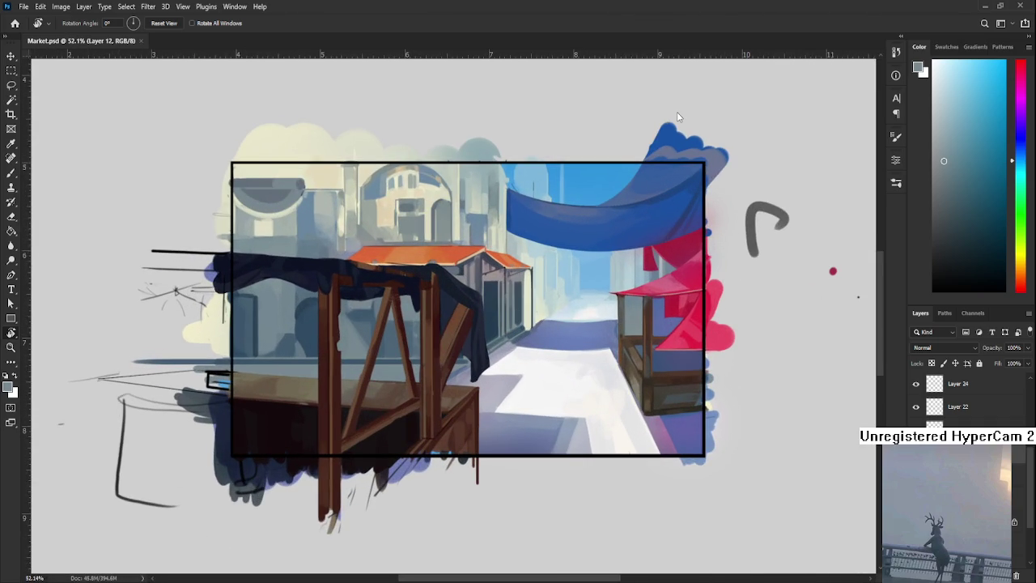
pyautogui.moveTo(548, 358); pyautogui.dragTo(720, 369)
pyautogui.scroll(-2, 569, 394)
pyautogui.scroll(3, 567, 395)
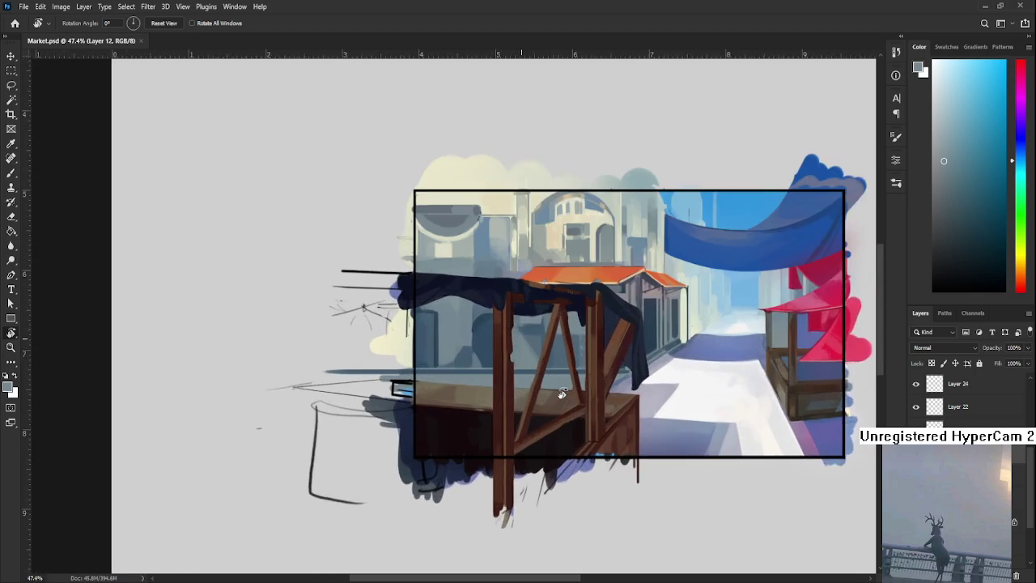
pyautogui.scroll(-1, 562, 394)
pyautogui.scroll(-1, 559, 401)
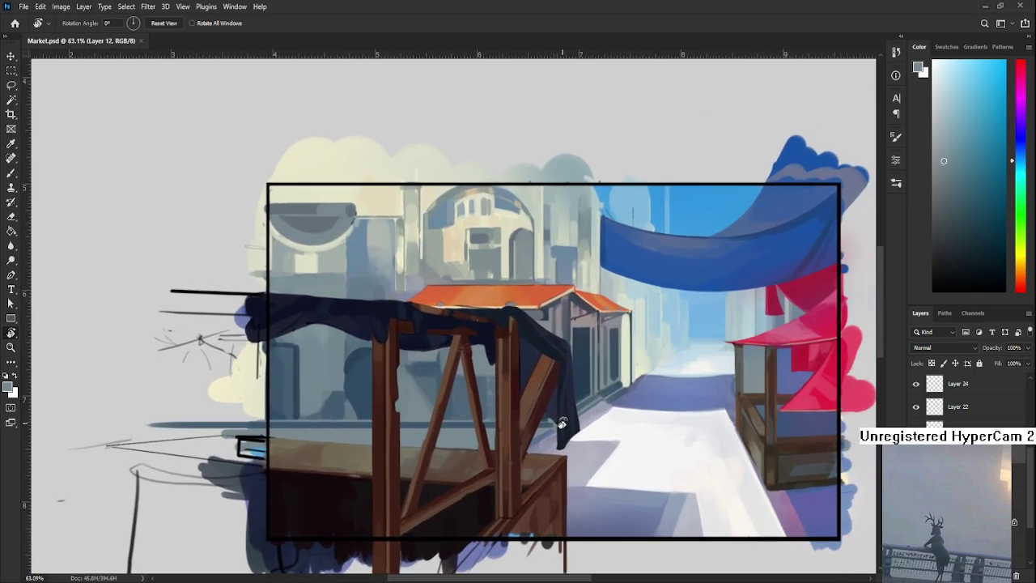
pyautogui.scroll(-1, 547, 422)
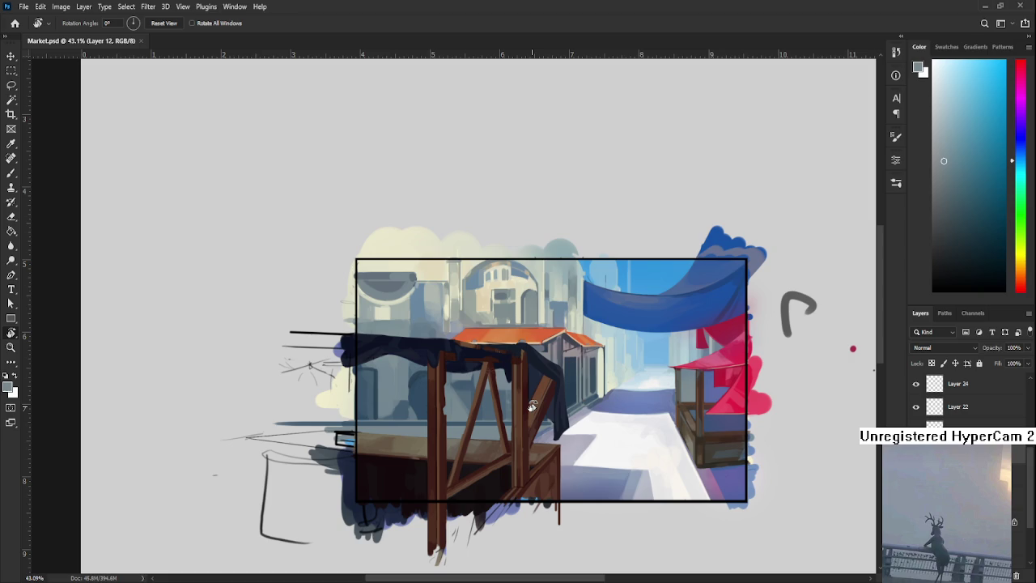
pyautogui.scroll(1, 494, 369)
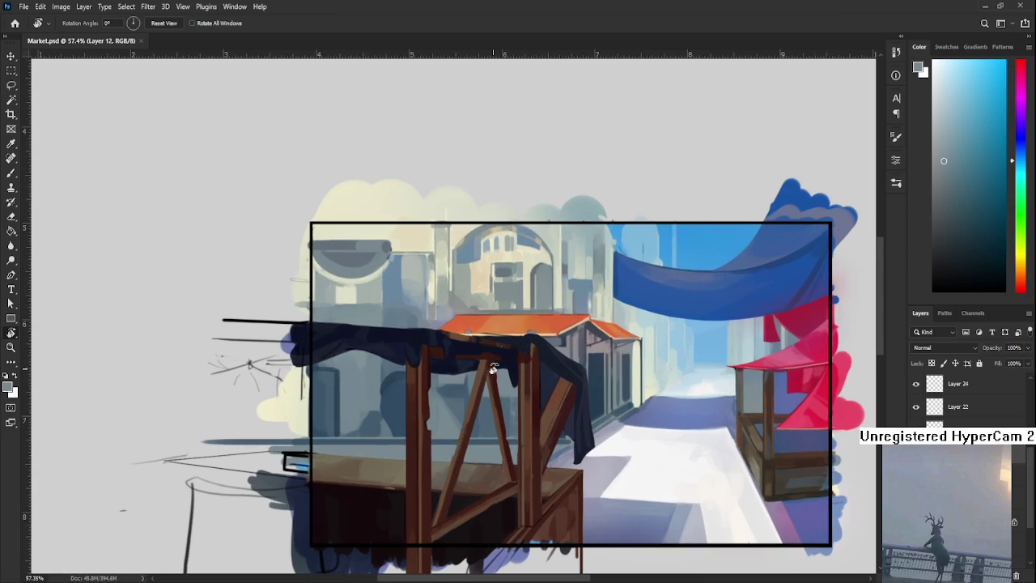
pyautogui.scroll(-1, 493, 369)
pyautogui.scroll(-1, 493, 369)
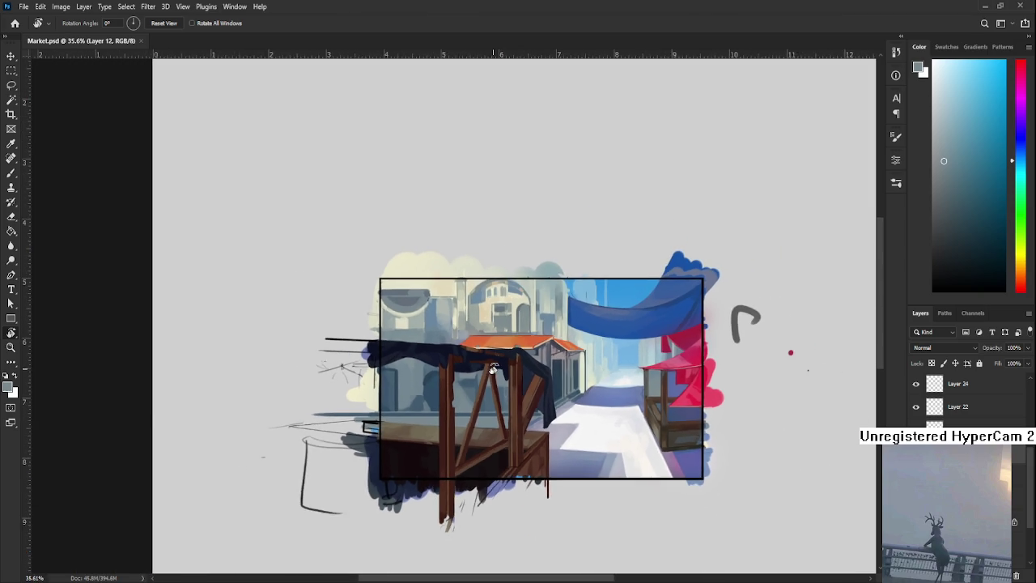
pyautogui.scroll(1, 493, 369)
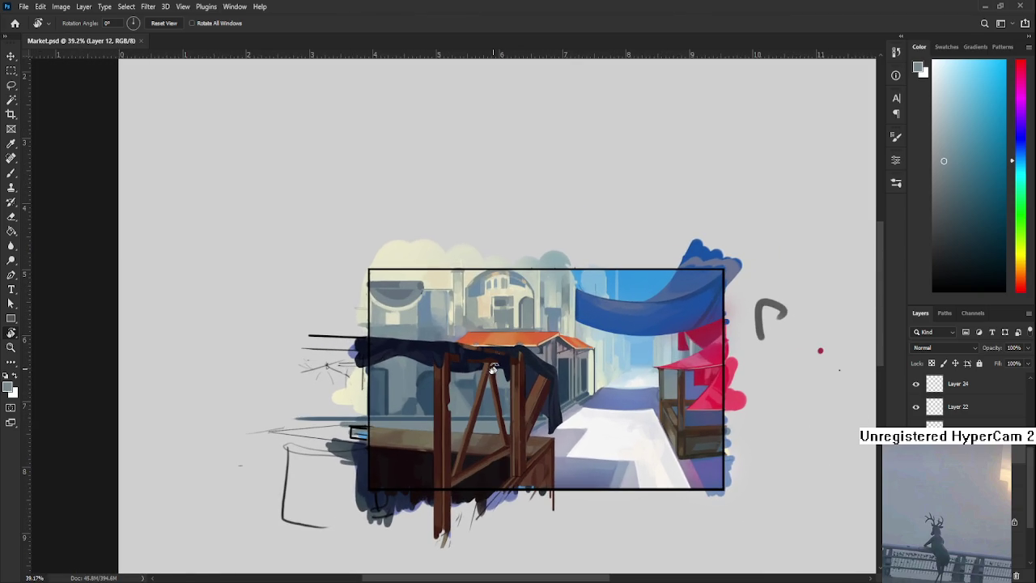
pyautogui.scroll(1, 493, 369)
pyautogui.scroll(-1, 493, 369)
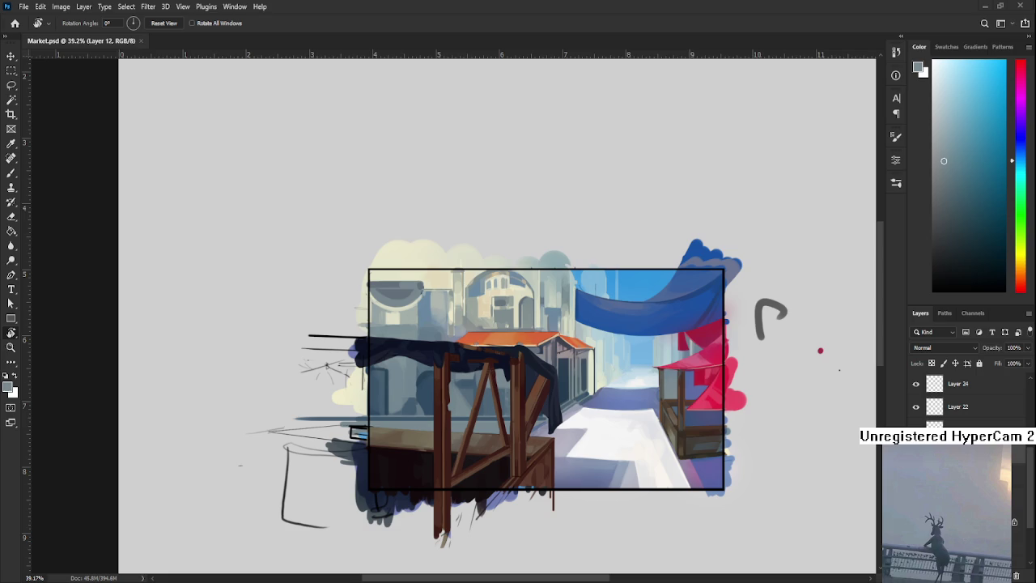
# Select the light cream clouds and domed buildings with the Magic Wand.
pyautogui.scroll(2, 427, 319)
pyautogui.scroll(2, 426, 319)
pyautogui.scroll(1, 427, 319)
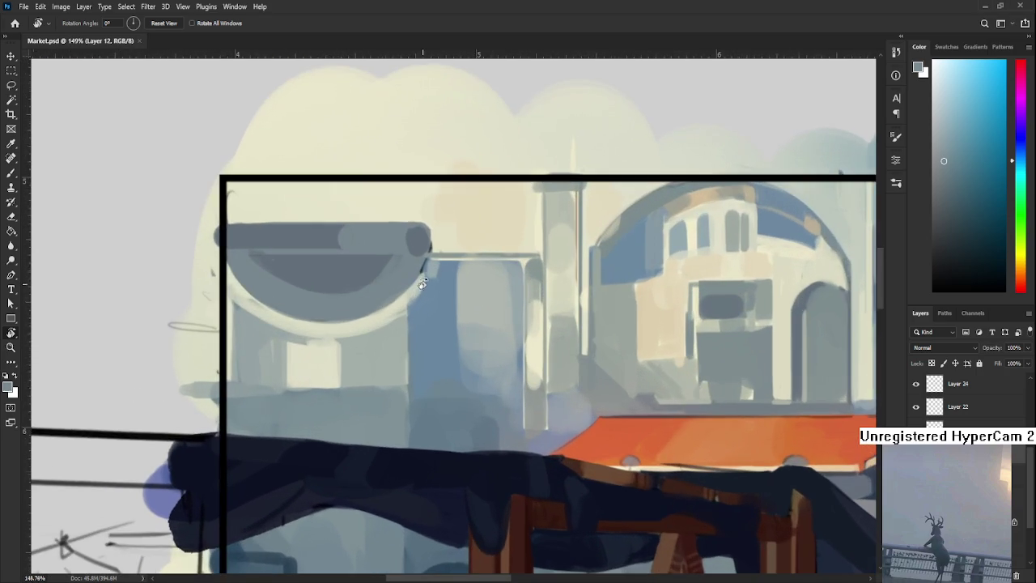
pyautogui.moveTo(489, 318); pyautogui.dragTo(458, 350)
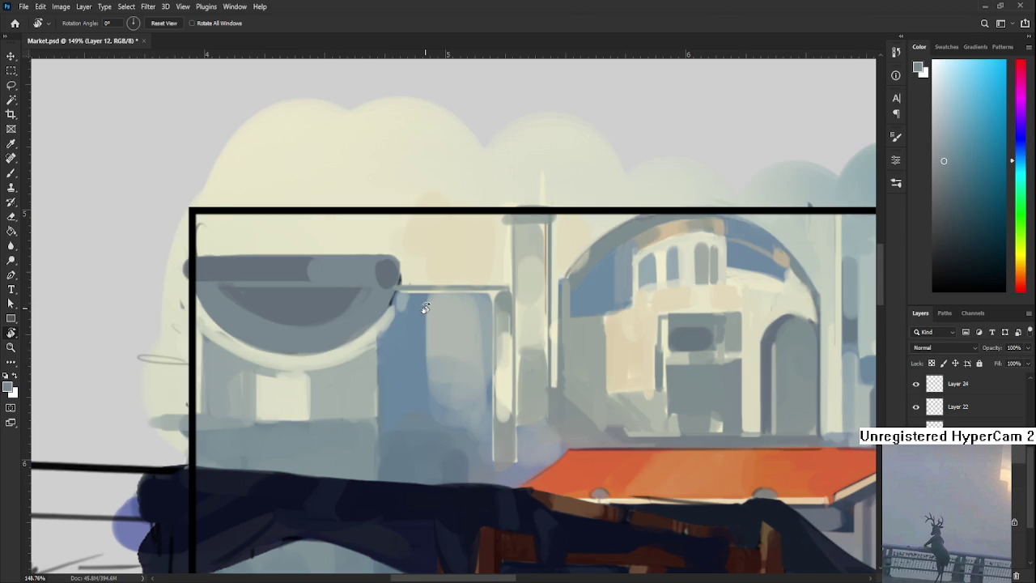
pyautogui.scroll(-2, 425, 309)
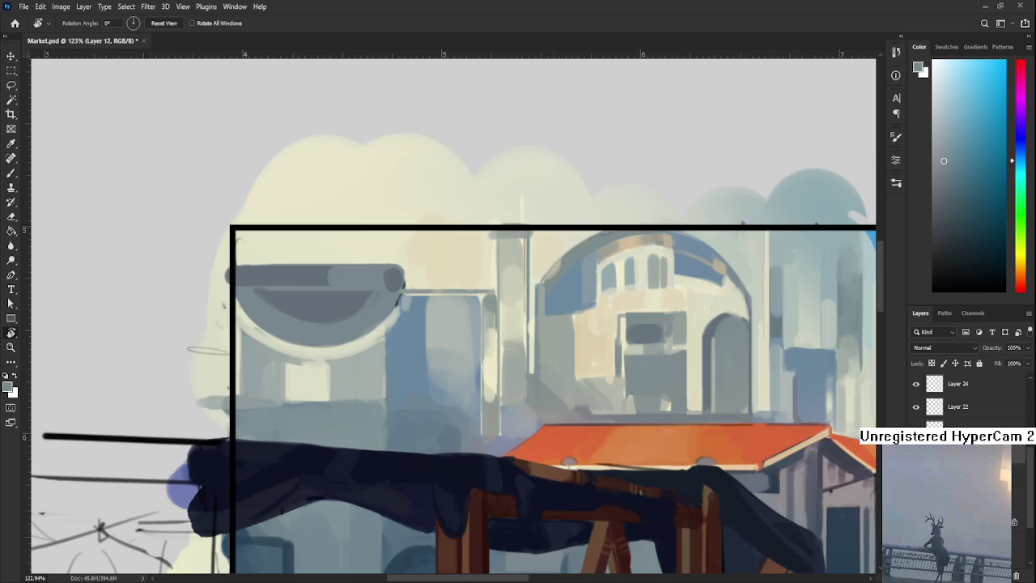
pyautogui.scroll(-2, 404, 323)
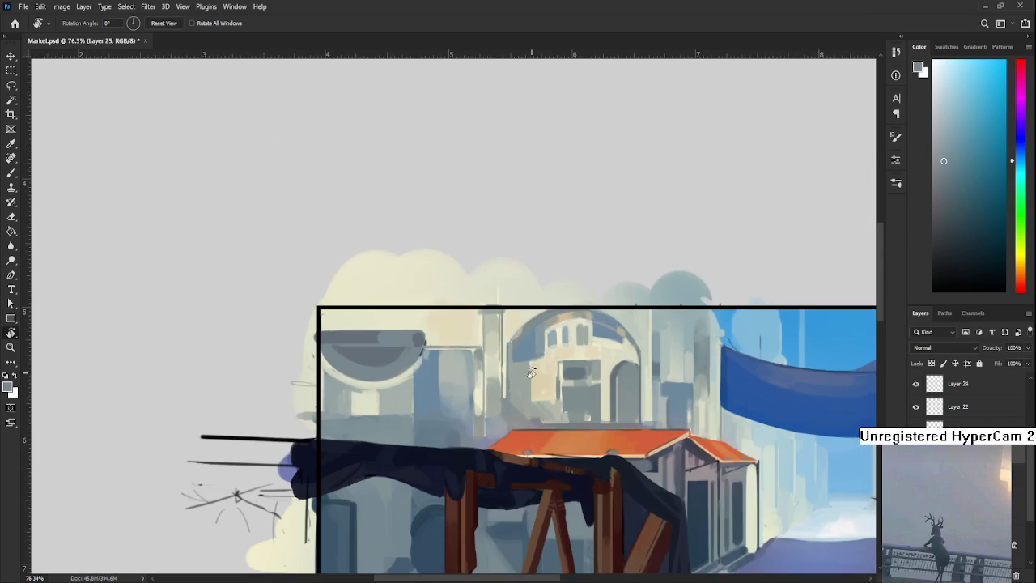
pyautogui.press('w')
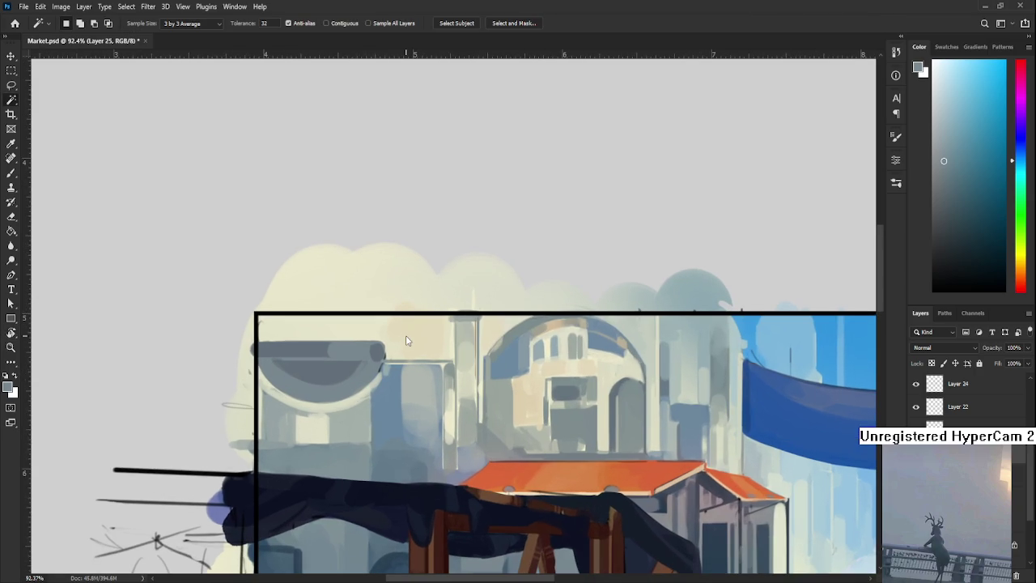
pyautogui.click(411, 348)
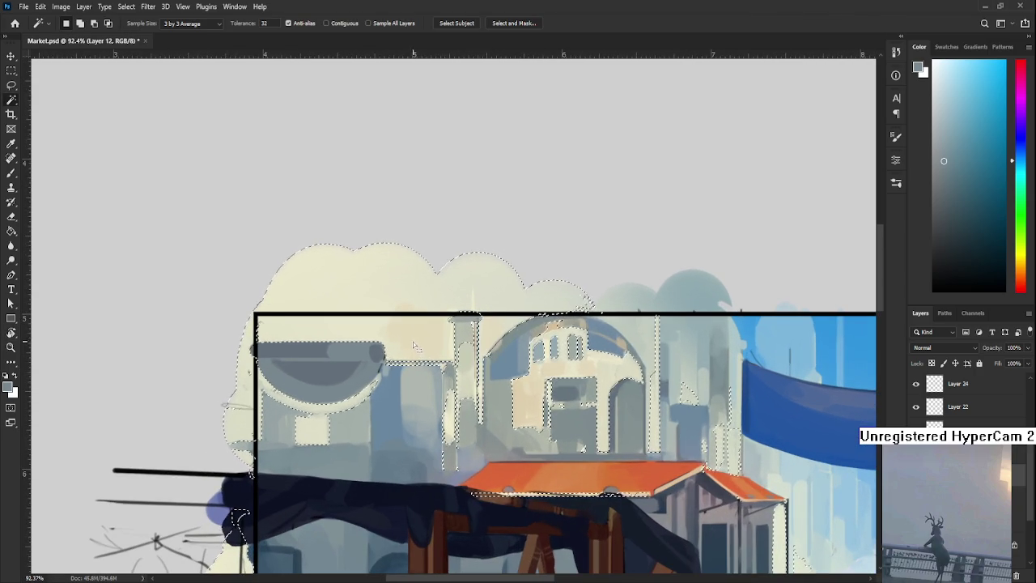
# On a new layer, wash the building tops with cream using a 600 brush.
pyautogui.press('b')
pyautogui.hotkey('ctrl', 'shift', 'alt', 'n')
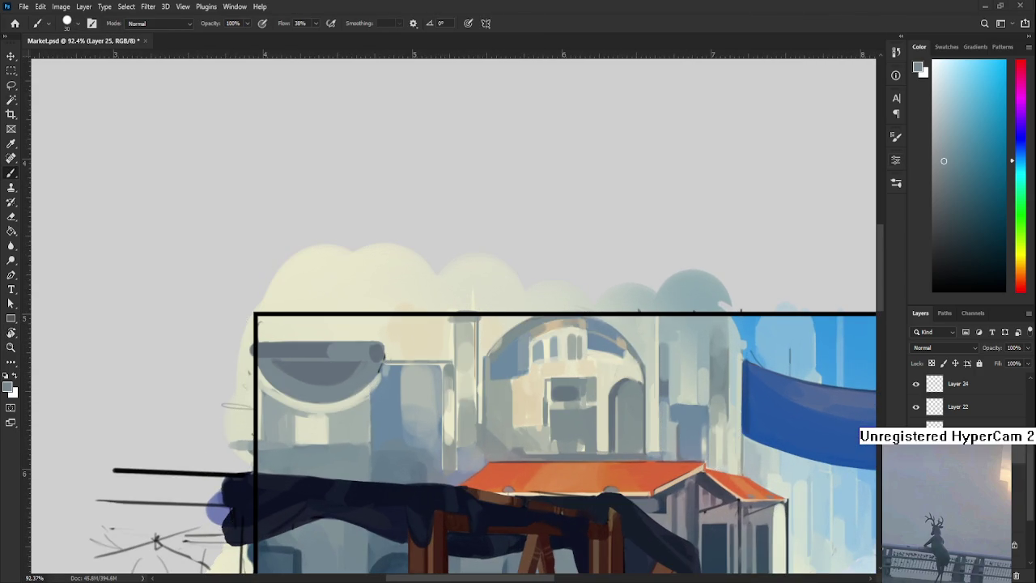
pyautogui.hotkey('ctrl', 'h')
pyautogui.hotkey('ctrl', 'h')
pyautogui.press('[')
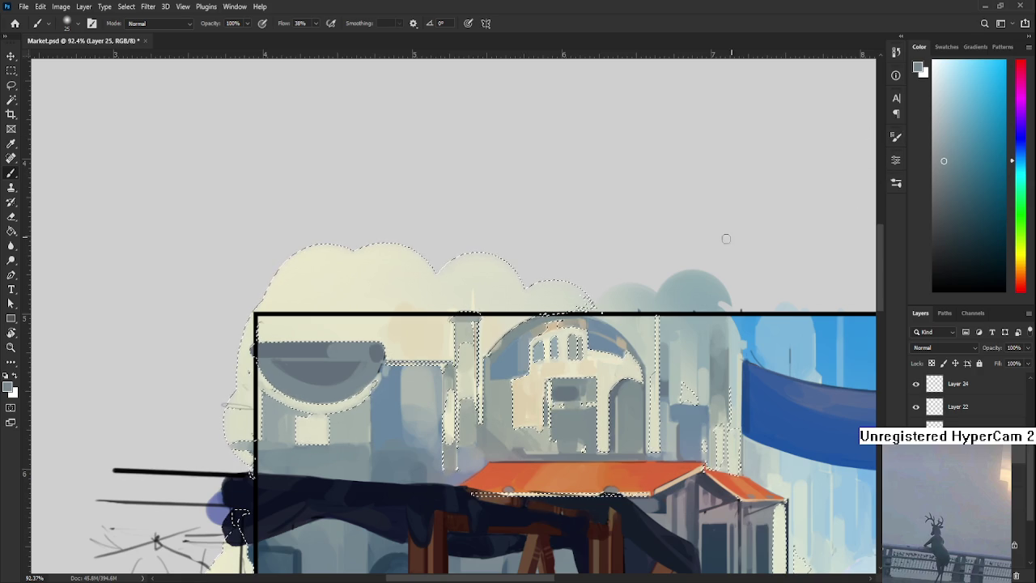
pyautogui.press(']')
pyautogui.press(']')
pyautogui.press(']')
pyautogui.moveTo(427, 317); pyautogui.dragTo(434, 319)
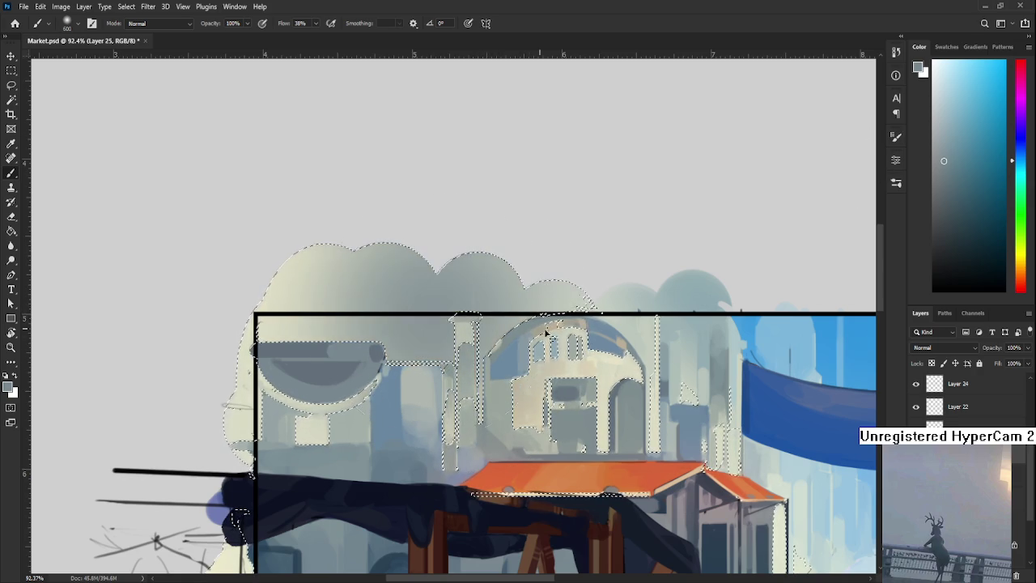
# Choose a more saturated pale yellow and tint the clouds inside the selection.
pyautogui.hotkey('ctrl', 'd')
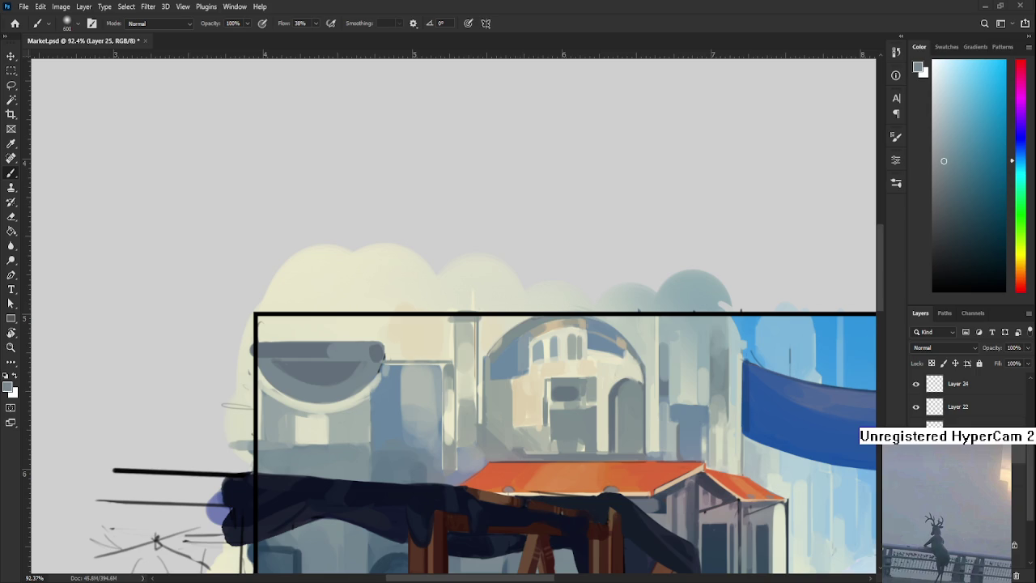
pyautogui.hotkey('ctrl', 'shift', 'd')
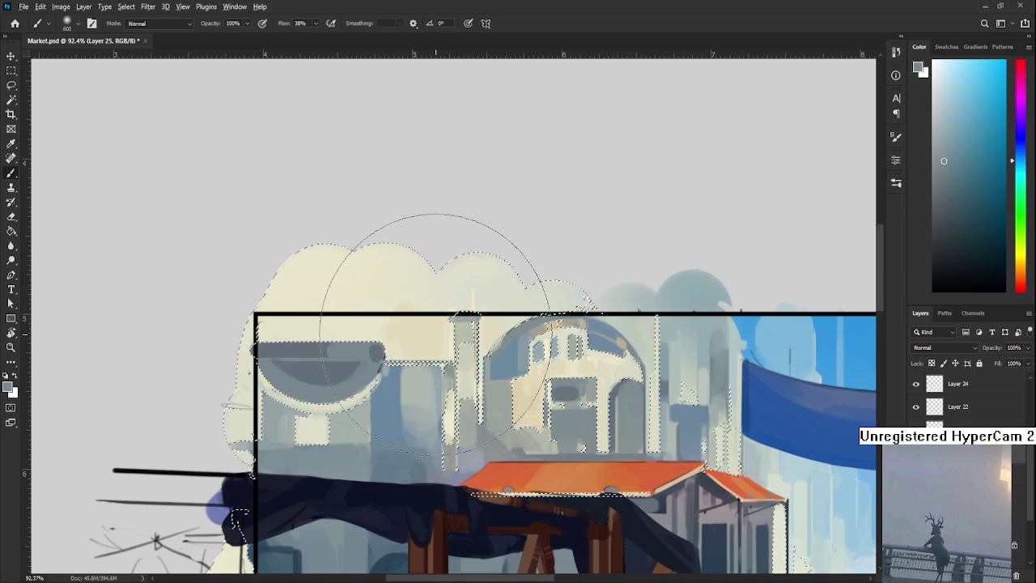
pyautogui.keyDown('alt'); pyautogui.click(388, 306); pyautogui.keyUp('alt')
pyautogui.click(967, 71)
pyautogui.moveTo(382, 231); pyautogui.dragTo(450, 304)
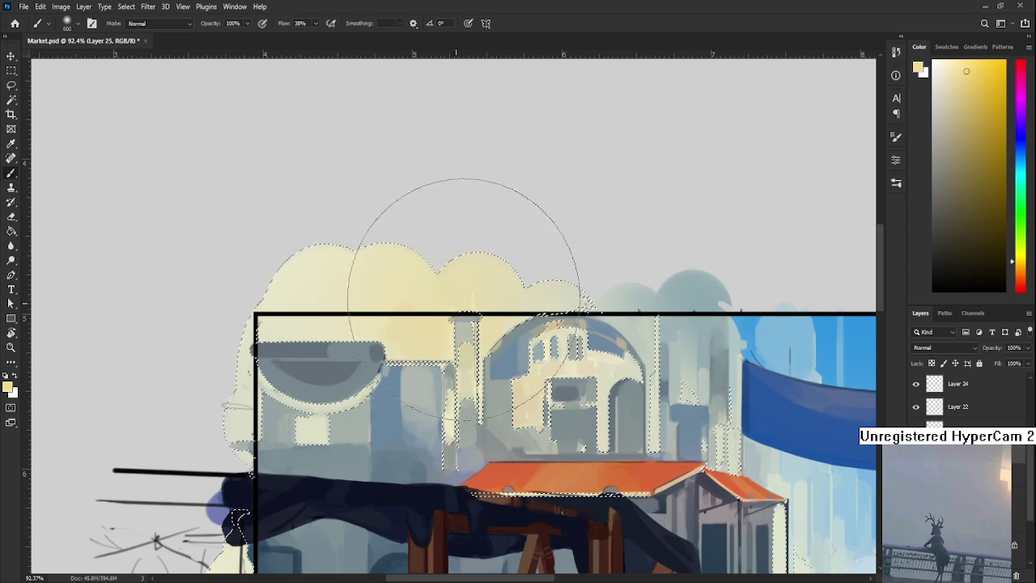
# Shrink the brush to 400 and bring the domed building up close.
pyautogui.press('[')
pyautogui.press('[')
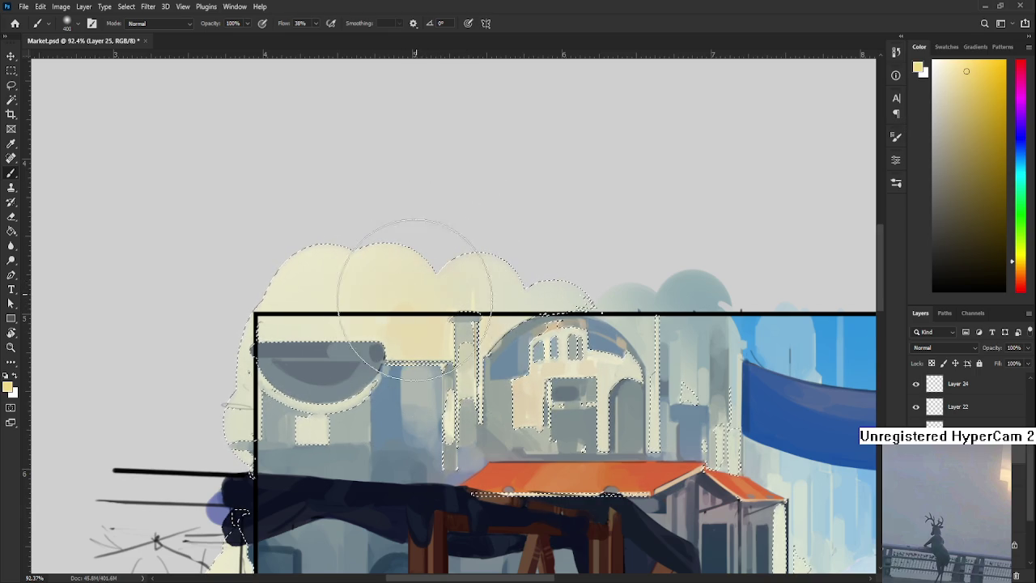
pyautogui.moveTo(309, 296); pyautogui.dragTo(394, 289)
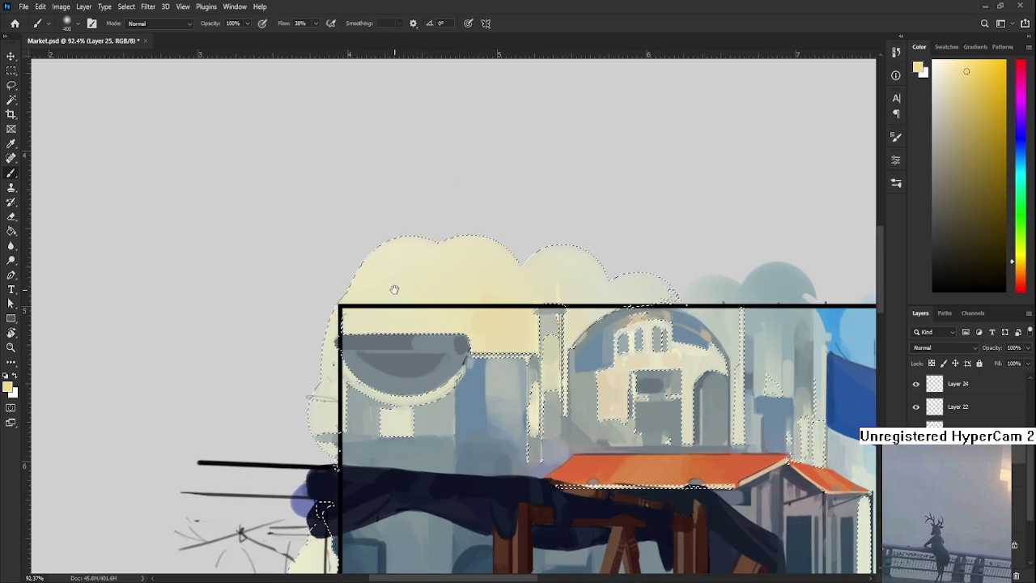
pyautogui.scroll(-3, 395, 289)
pyautogui.moveTo(529, 344); pyautogui.dragTo(381, 397)
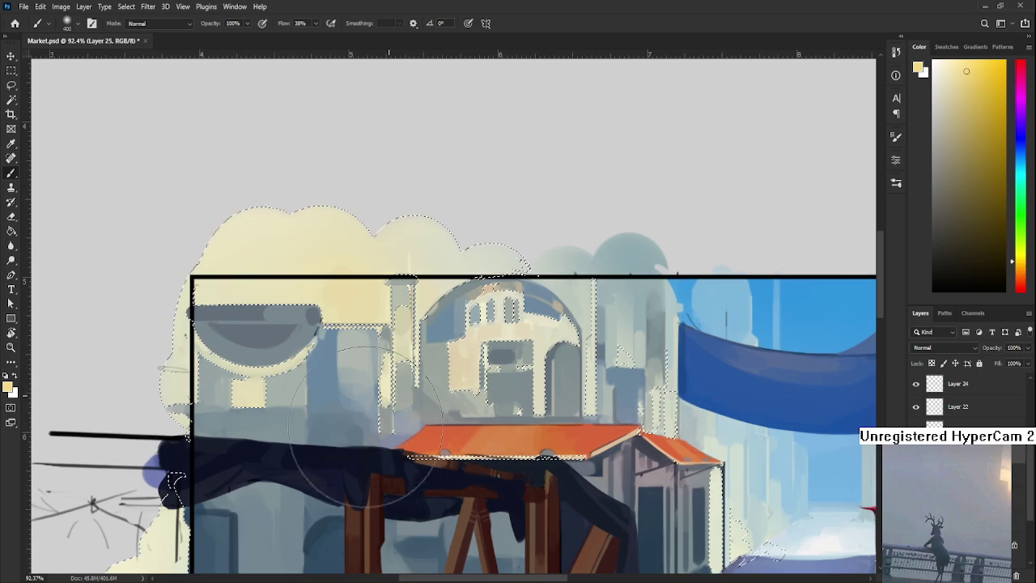
pyautogui.hscroll(3, 387, 381)
pyautogui.hscroll(2, 397, 324)
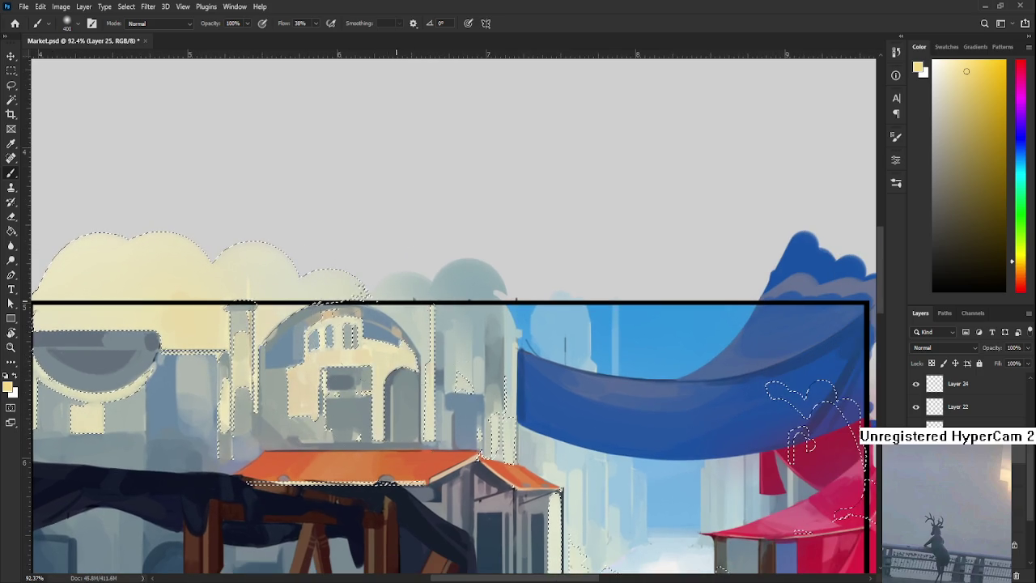
pyautogui.hscroll(2, 397, 303)
pyautogui.scroll(-3, 447, 361)
pyautogui.moveTo(446, 361)
pyautogui.mouseDown()
pyautogui.moveTo(399, 352)
pyautogui.moveTo(500, 386)
pyautogui.mouseUp()
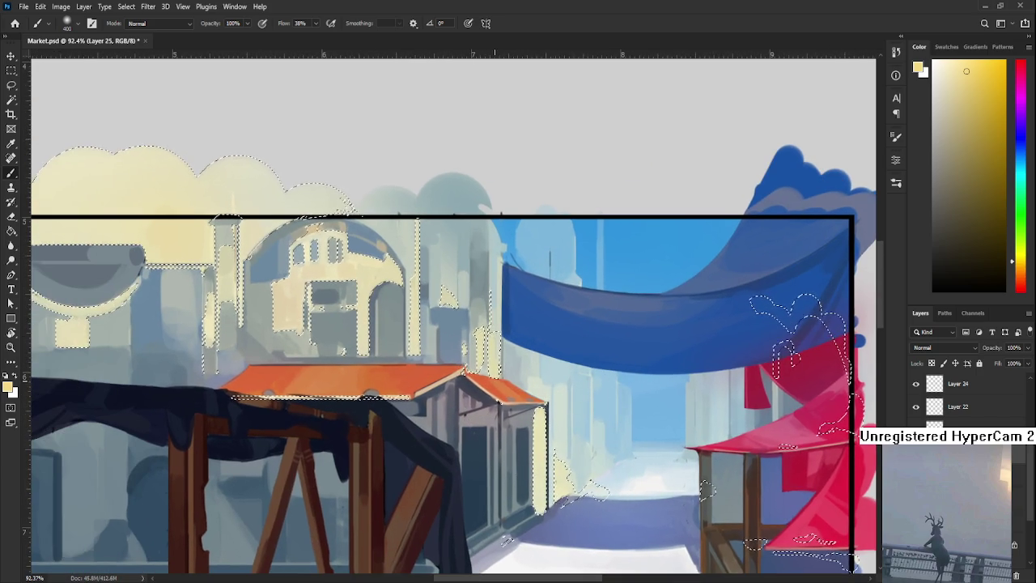
pyautogui.scroll(-3, 499, 386)
pyautogui.hscroll(-3, 567, 384)
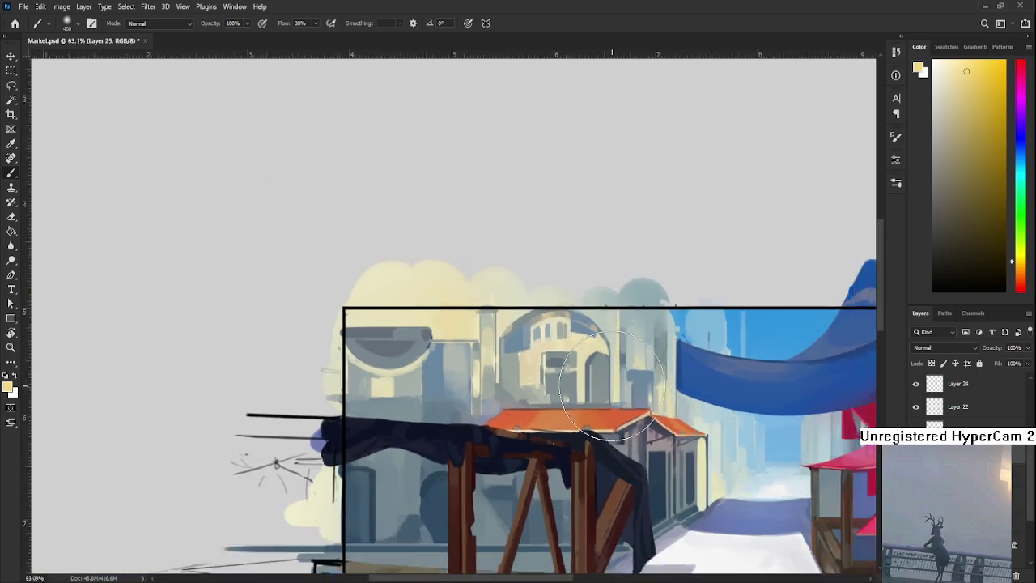
pyautogui.scroll(-3, 613, 382)
pyautogui.scroll(-3, 615, 377)
pyautogui.scroll(5, 599, 376)
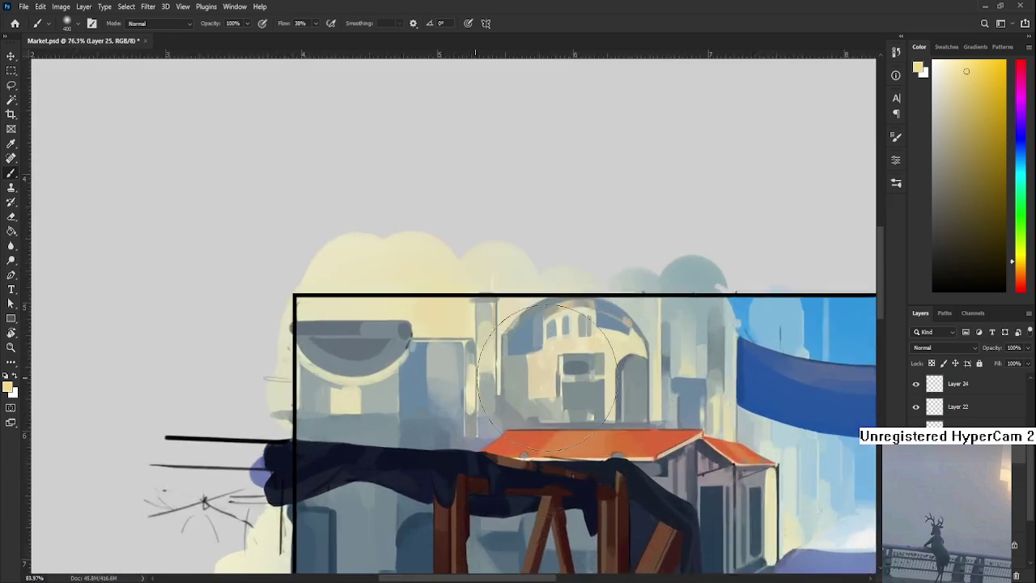
pyautogui.scroll(2, 539, 370)
pyautogui.moveTo(539, 370); pyautogui.dragTo(579, 403)
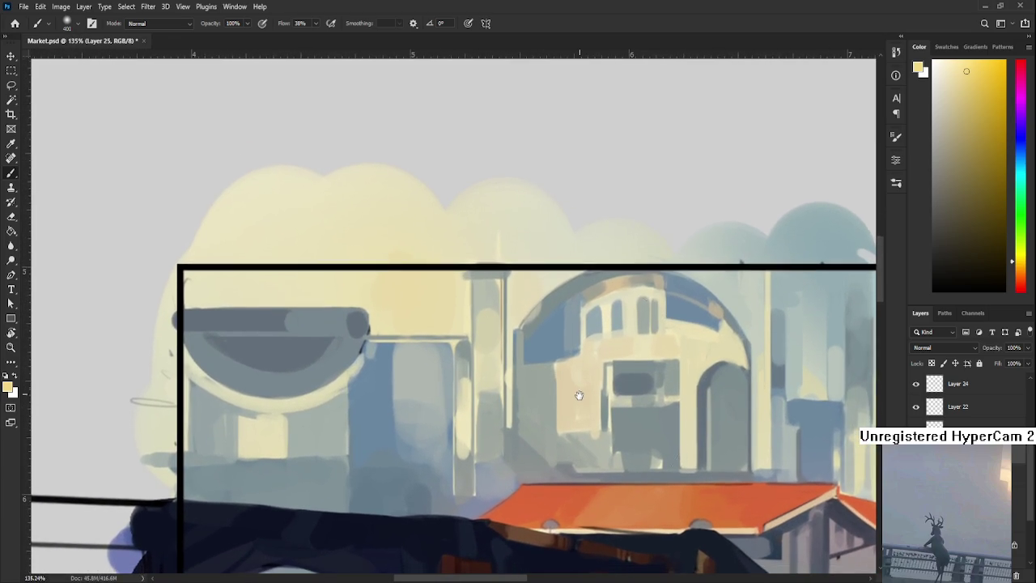
pyautogui.scroll(-2, 576, 397)
pyautogui.scroll(-1, 559, 383)
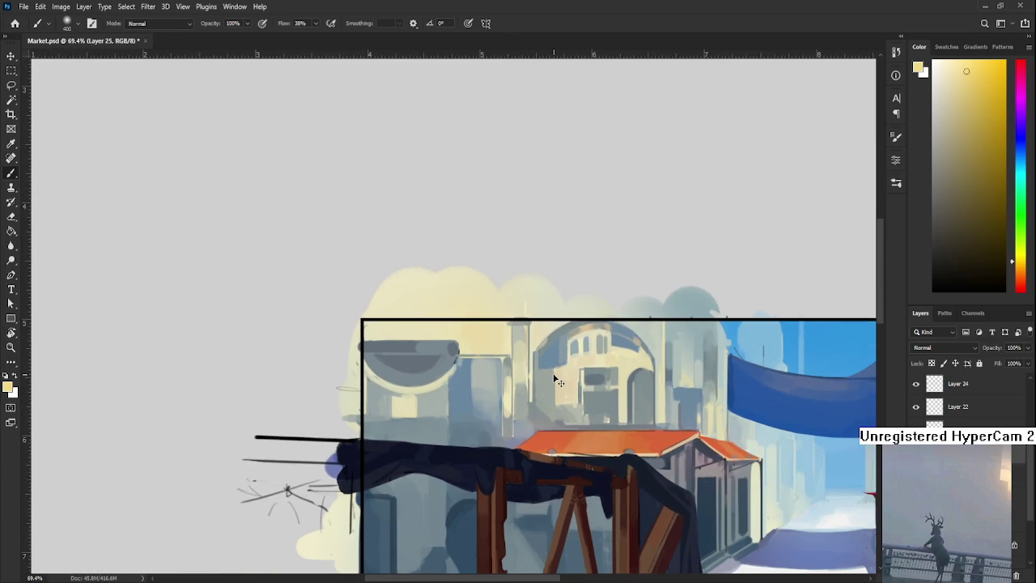
pyautogui.scroll(-1, 559, 381)
# Reshow the selection, switch the paint from orange to yellow-green, then deselect the buildings.
pyautogui.hotkey('ctrl', 'h')
pyautogui.scroll(2, 518, 369)
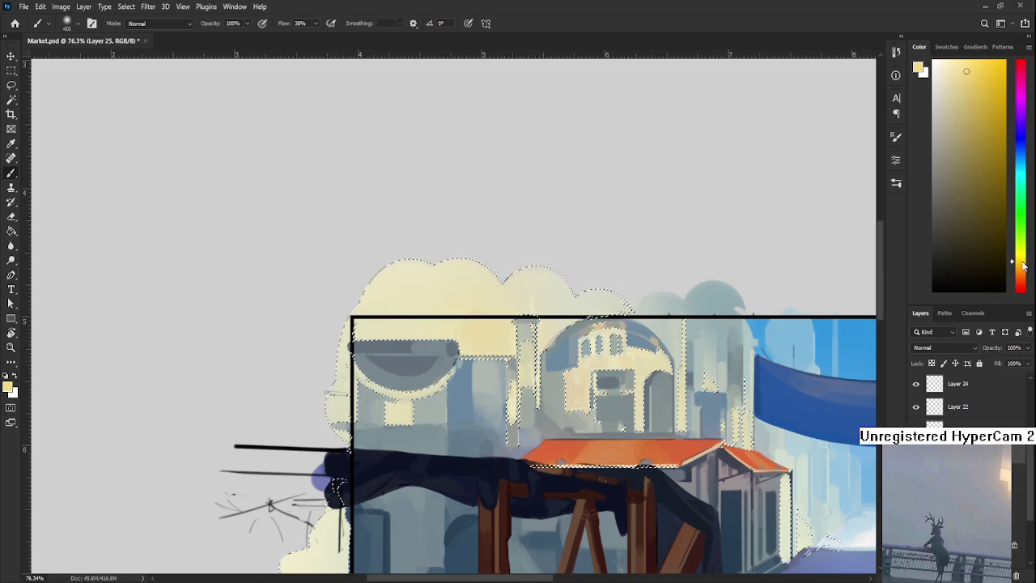
pyautogui.moveTo(1021, 262); pyautogui.dragTo(1022, 267)
pyautogui.moveTo(961, 100)
pyautogui.mouseDown()
pyautogui.moveTo(983, 116)
pyautogui.moveTo(986, 97)
pyautogui.mouseUp()
pyautogui.click(1020, 270)
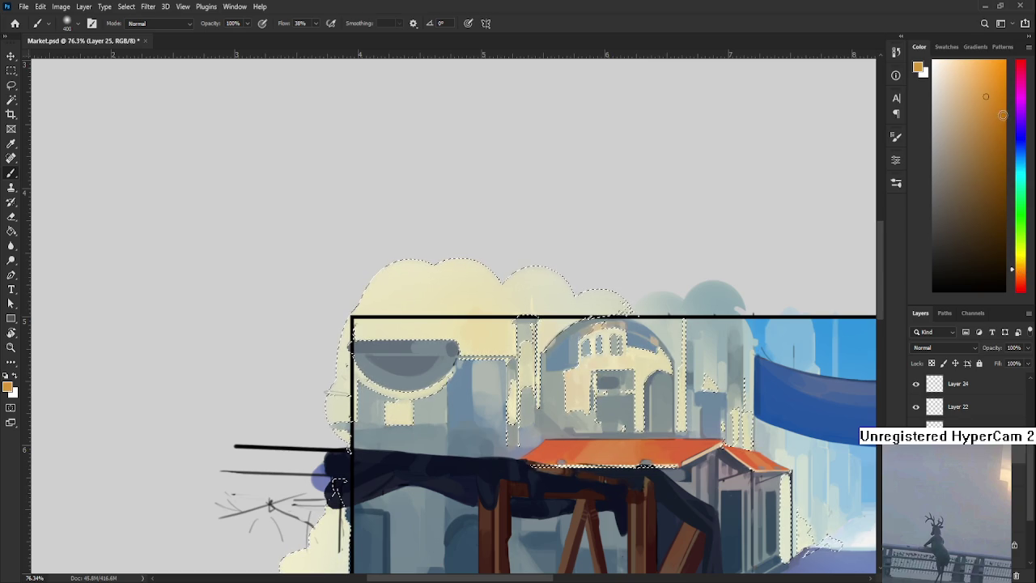
pyautogui.moveTo(1022, 271); pyautogui.dragTo(1022, 245)
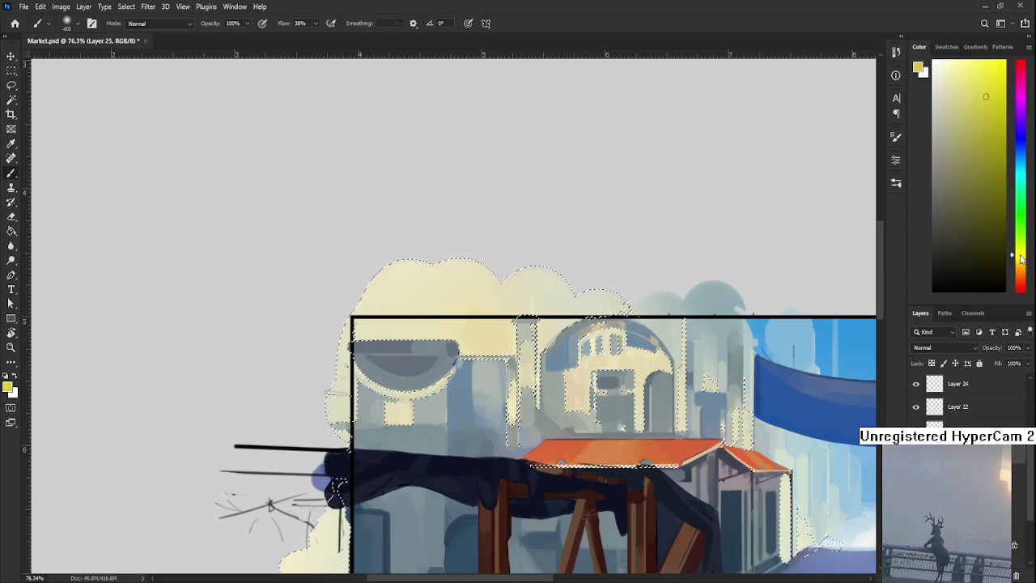
pyautogui.moveTo(984, 109); pyautogui.dragTo(973, 101)
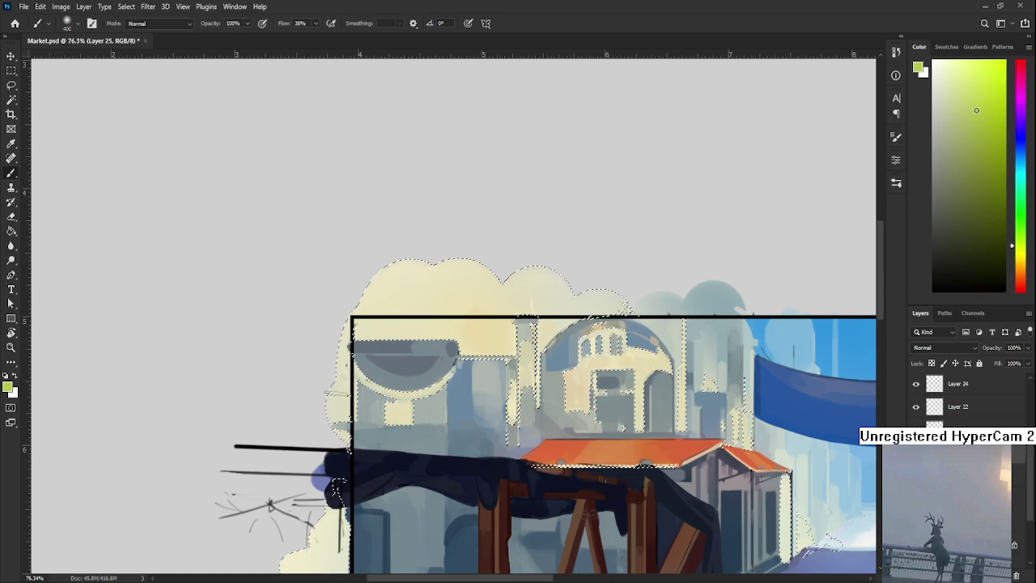
pyautogui.moveTo(522, 396); pyautogui.dragTo(453, 393)
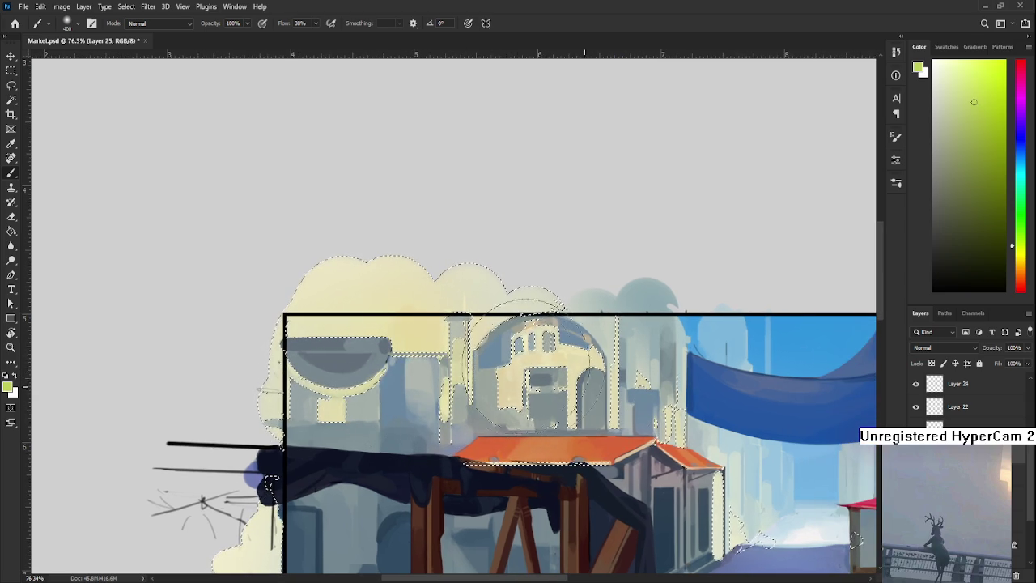
pyautogui.moveTo(581, 367); pyautogui.dragTo(586, 346)
pyautogui.hotkey('ctrl', 'd')
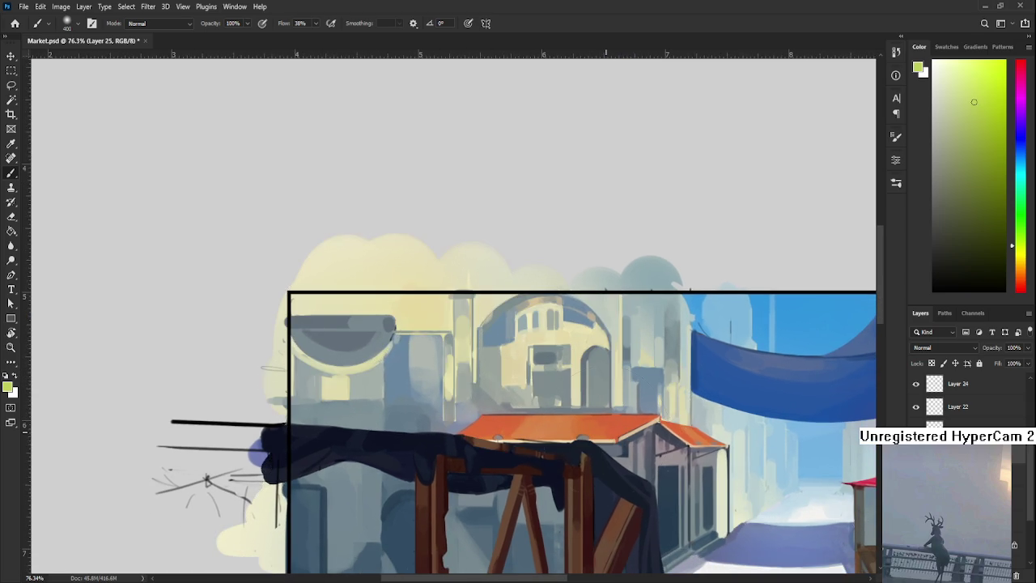
# Pick a pale yellow paint colour and switch to a 50-size brush tip.
pyautogui.scroll(-3, 599, 429)
pyautogui.scroll(-3, 599, 430)
pyautogui.scroll(-2, 599, 429)
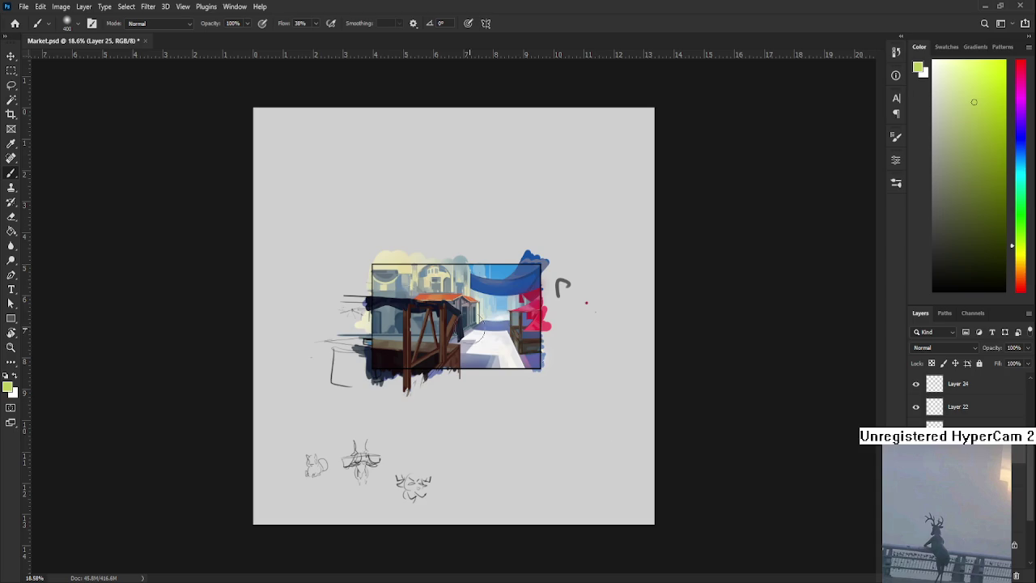
pyautogui.scroll(2, 510, 350)
pyautogui.scroll(2, 494, 352)
pyautogui.scroll(1, 477, 355)
pyautogui.scroll(1, 459, 358)
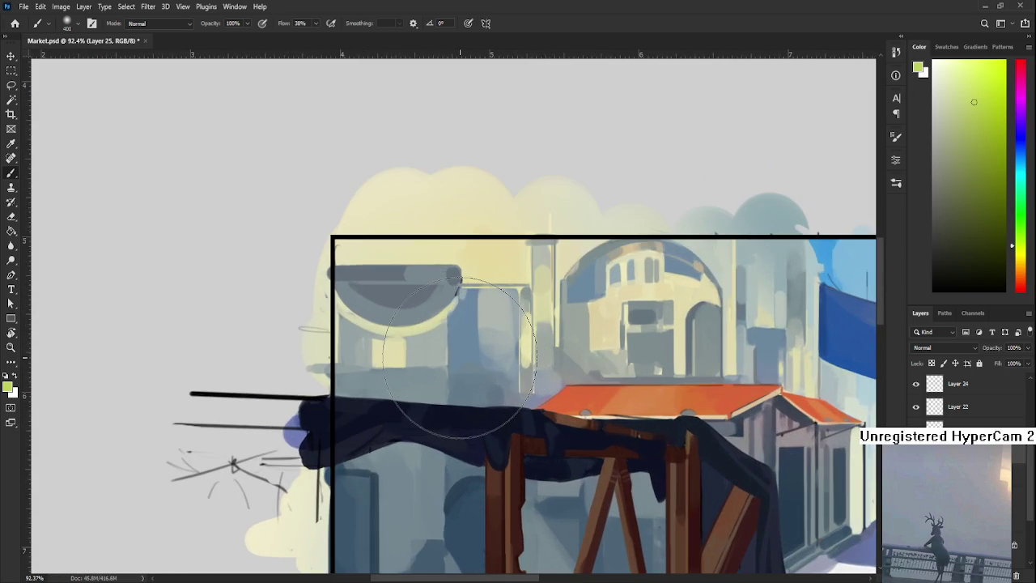
pyautogui.scroll(-1, 458, 358)
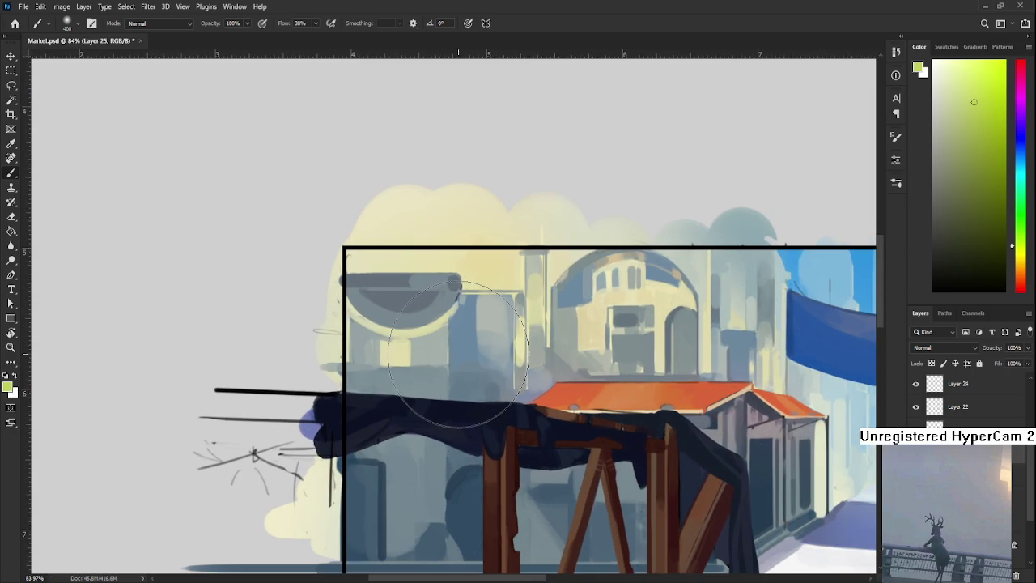
pyautogui.keyDown('alt'); pyautogui.click(389, 260); pyautogui.keyUp('alt')
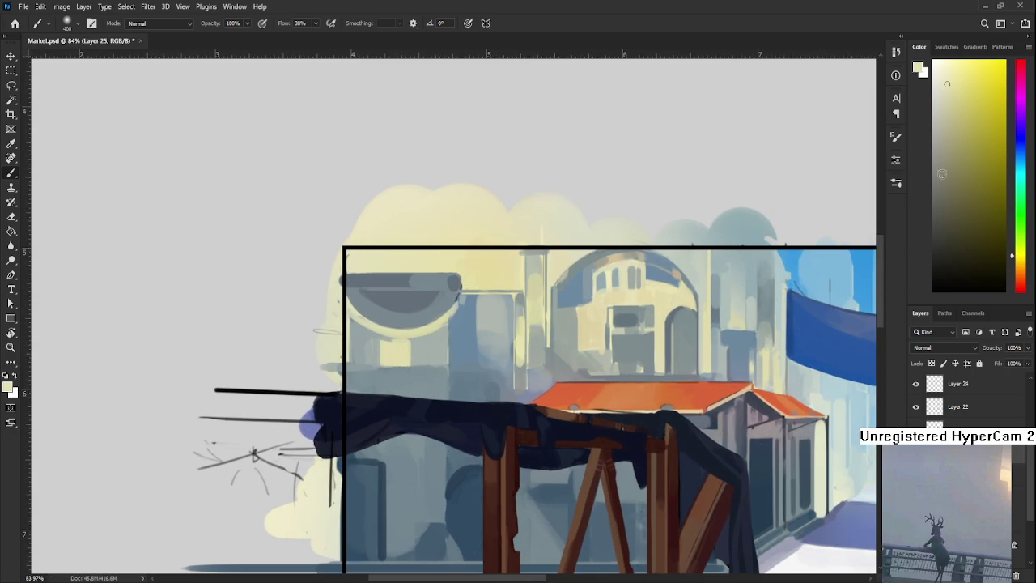
pyautogui.click(951, 78)
pyautogui.press('.')
# Sample and lighten a colour near the bowl, then extend the grey block's top edge rightward.
pyautogui.moveTo(474, 267); pyautogui.dragTo(451, 336)
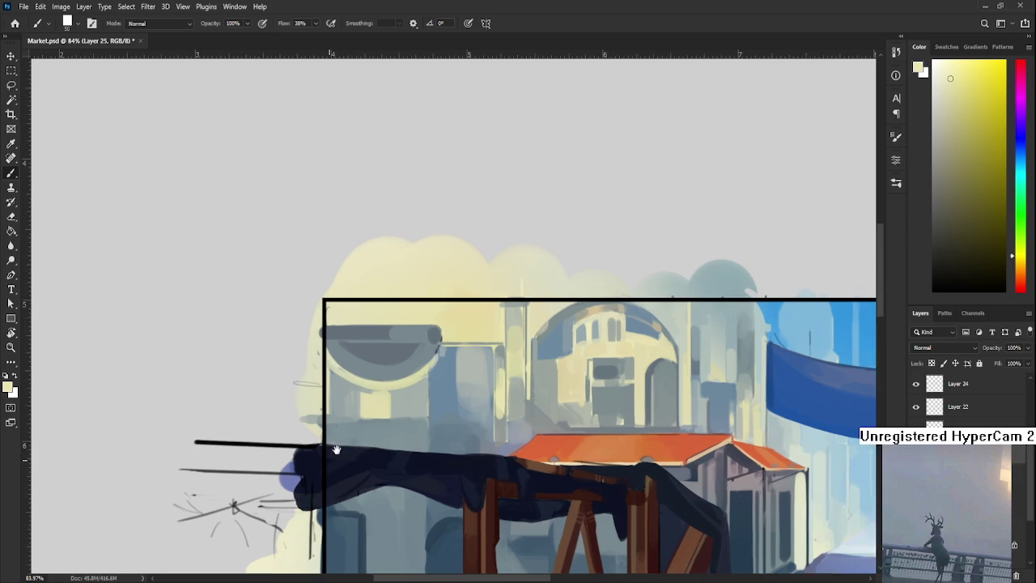
pyautogui.keyDown('alt'); pyautogui.click(451, 336); pyautogui.keyUp('alt')
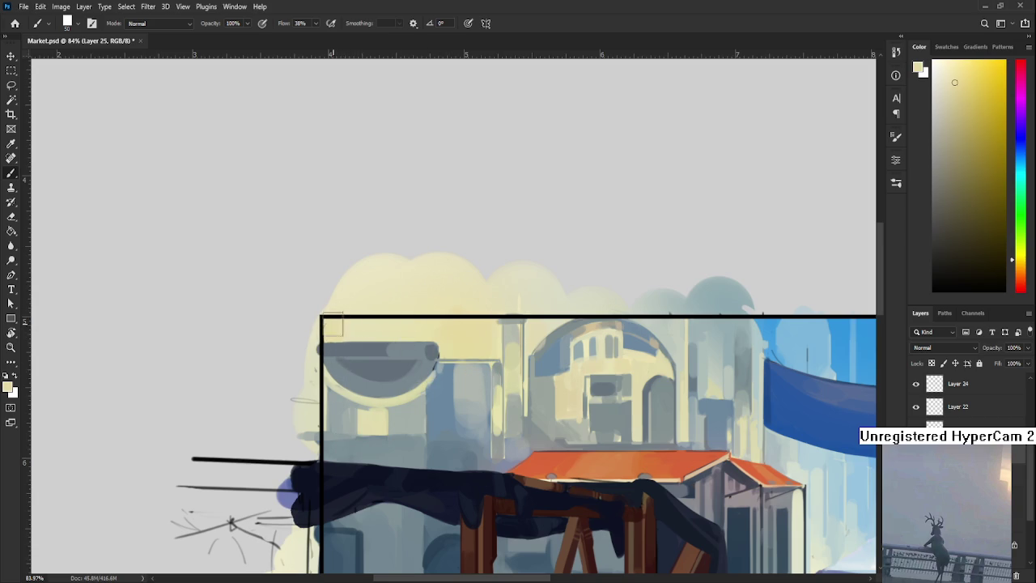
pyautogui.keyDown('alt'); pyautogui.click(361, 320); pyautogui.keyUp('alt')
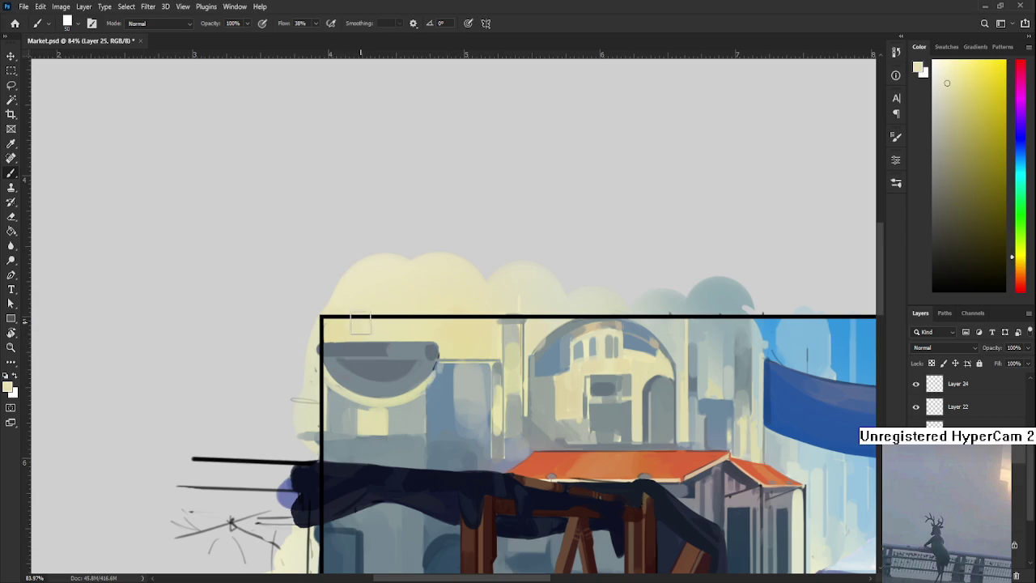
pyautogui.scroll(2, 372, 411)
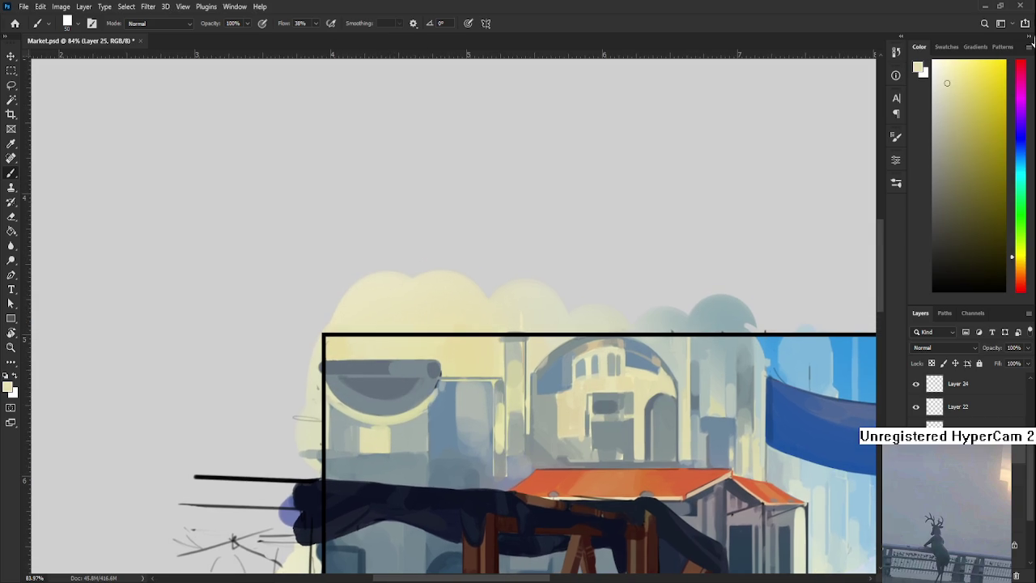
pyautogui.moveTo(947, 79); pyautogui.dragTo(942, 72)
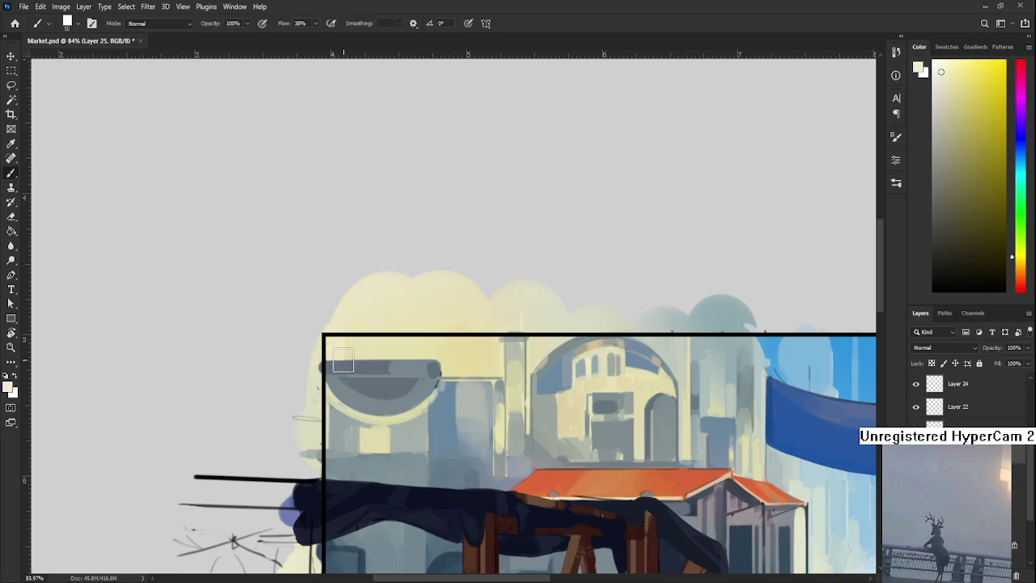
pyautogui.scroll(-2, 375, 390)
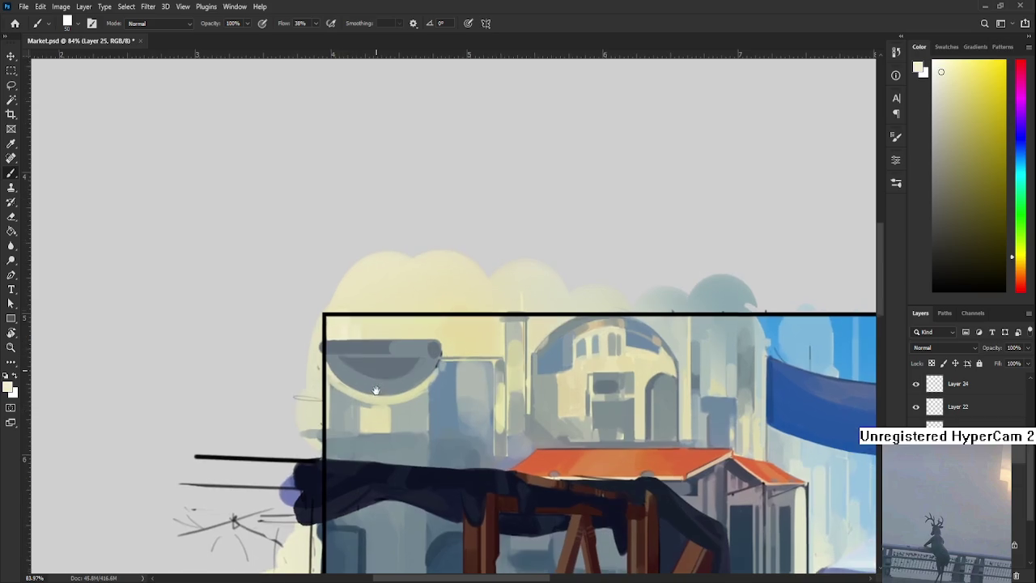
pyautogui.moveTo(372, 390); pyautogui.dragTo(378, 335)
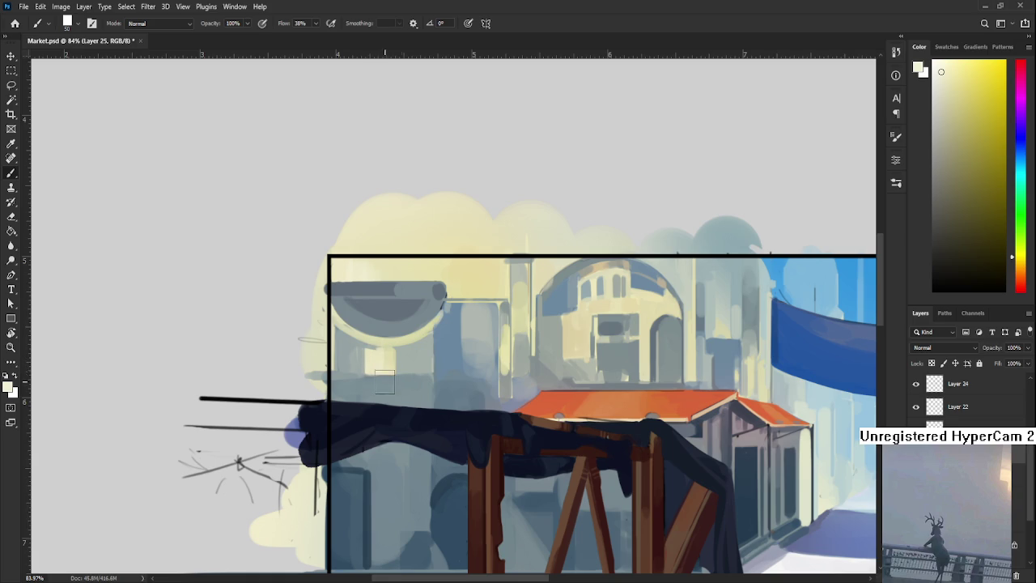
pyautogui.moveTo(385, 382); pyautogui.dragTo(313, 455)
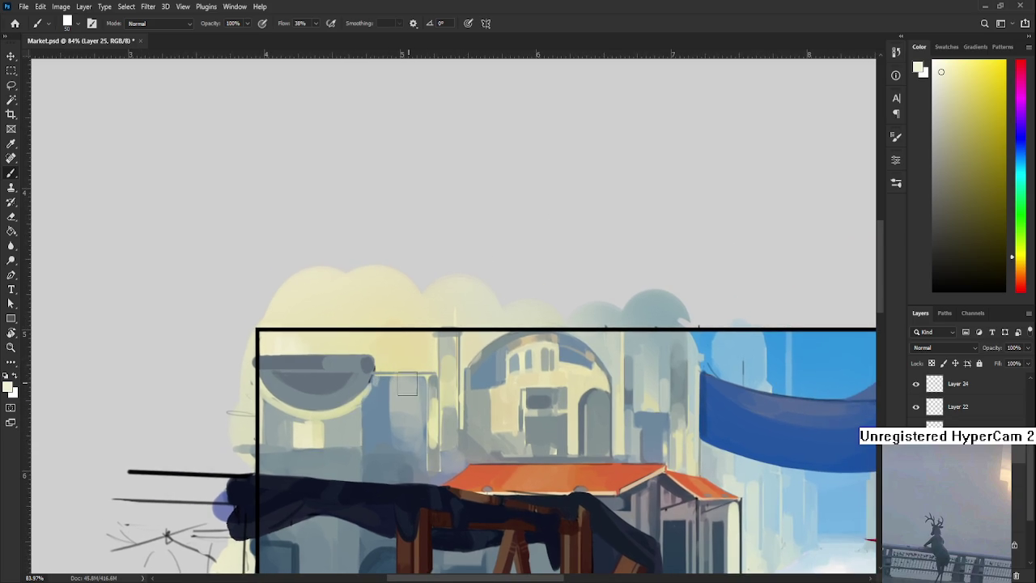
pyautogui.moveTo(409, 384); pyautogui.dragTo(427, 386)
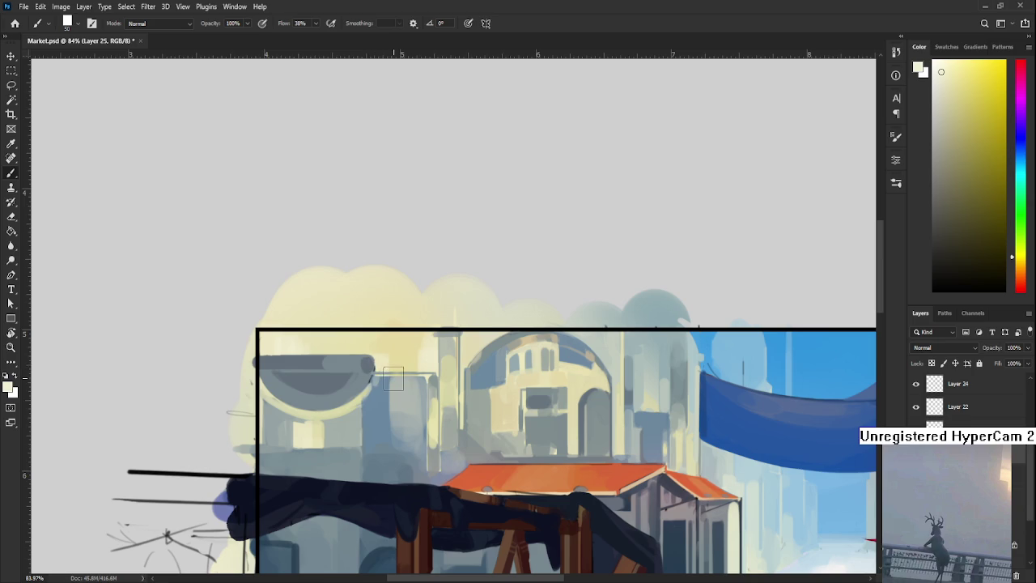
# Sample several pale yellows from the buildings to lighten the patch below the edge.
pyautogui.keyDown('alt'); pyautogui.click(398, 360); pyautogui.keyUp('alt')
pyautogui.keyDown('alt'); pyautogui.click(430, 356); pyautogui.keyUp('alt')
pyautogui.moveTo(430, 358)
pyautogui.mouseDown()
pyautogui.moveTo(435, 370)
pyautogui.moveTo(390, 377)
pyautogui.mouseUp()
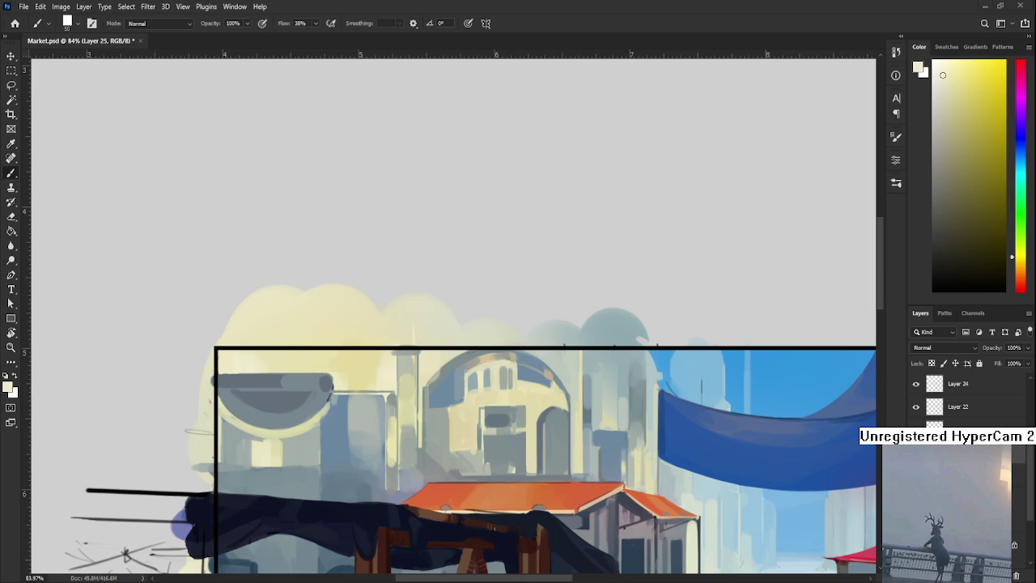
pyautogui.keyDown('alt'); pyautogui.click(371, 377); pyautogui.keyUp('alt')
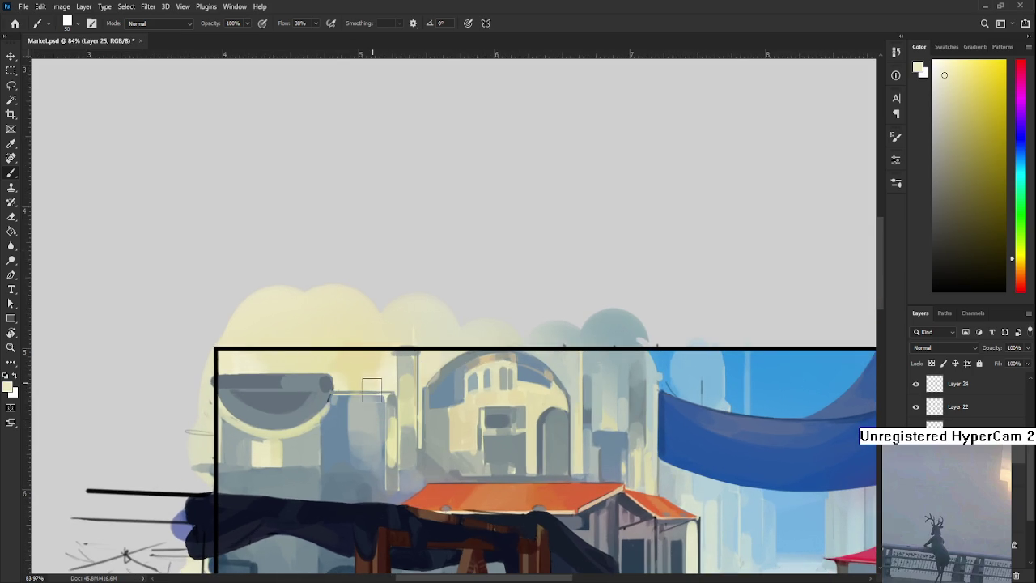
pyautogui.keyDown('alt'); pyautogui.click(362, 363); pyautogui.keyUp('alt')
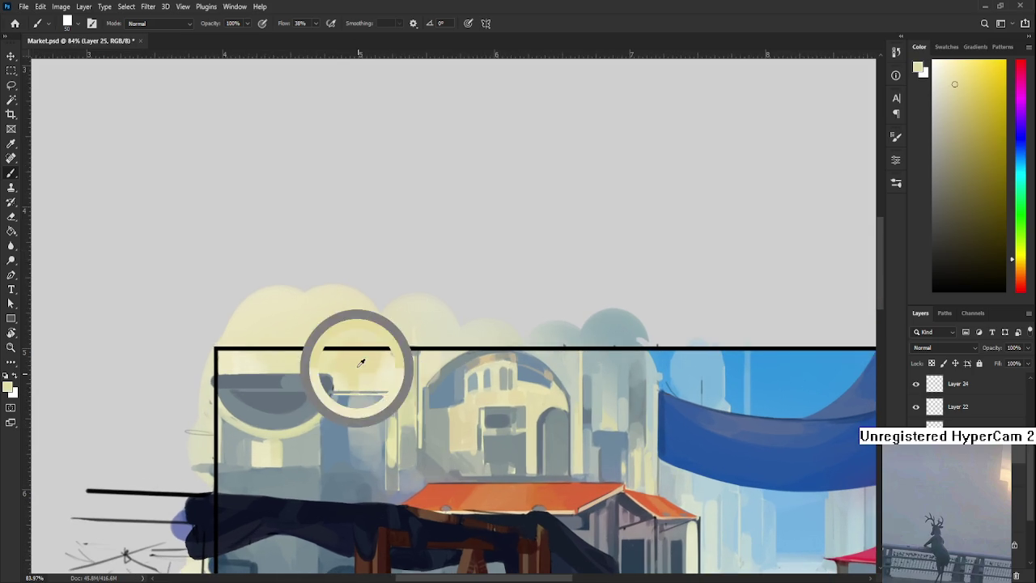
pyautogui.keyDown('alt'); pyautogui.click(379, 390); pyautogui.keyUp('alt')
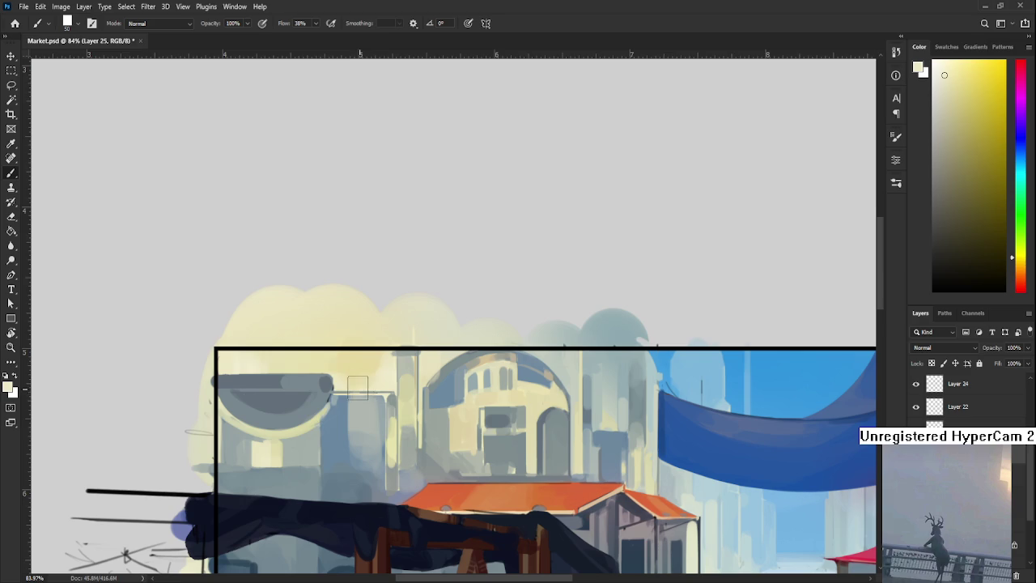
pyautogui.keyDown('alt'); pyautogui.click(366, 364); pyautogui.keyUp('alt')
pyautogui.keyDown('alt'); pyautogui.click(360, 365); pyautogui.keyUp('alt')
pyautogui.keyDown('alt'); pyautogui.click(358, 367); pyautogui.keyUp('alt')
pyautogui.keyDown('alt'); pyautogui.click(381, 371); pyautogui.keyUp('alt')
pyautogui.keyDown('alt'); pyautogui.click(382, 371); pyautogui.keyUp('alt')
pyautogui.scroll(-3, 446, 418)
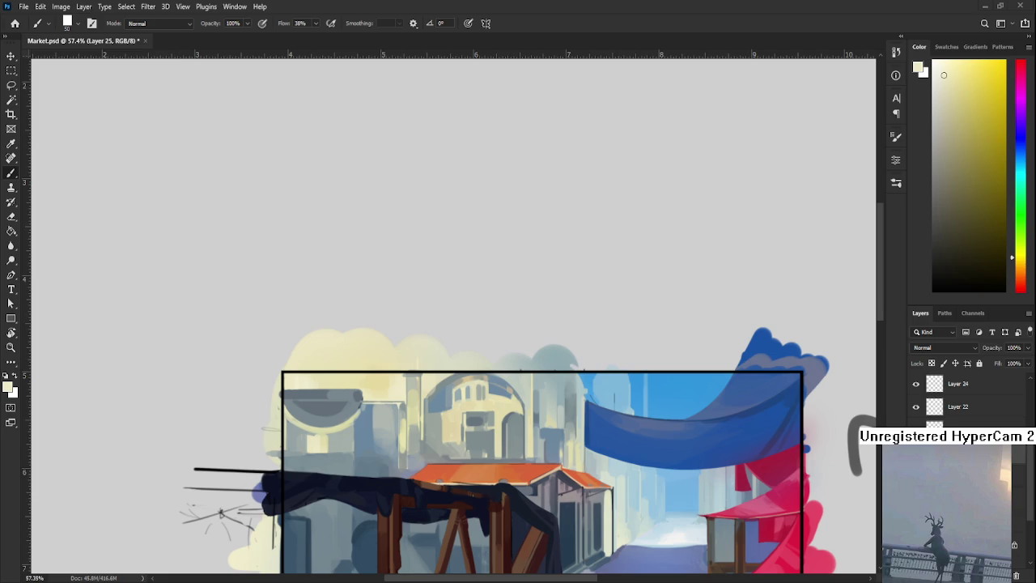
# Sample the grey-blue of the bowl's top edge and rim.
pyautogui.scroll(-2, 415, 396)
pyautogui.scroll(3, 415, 395)
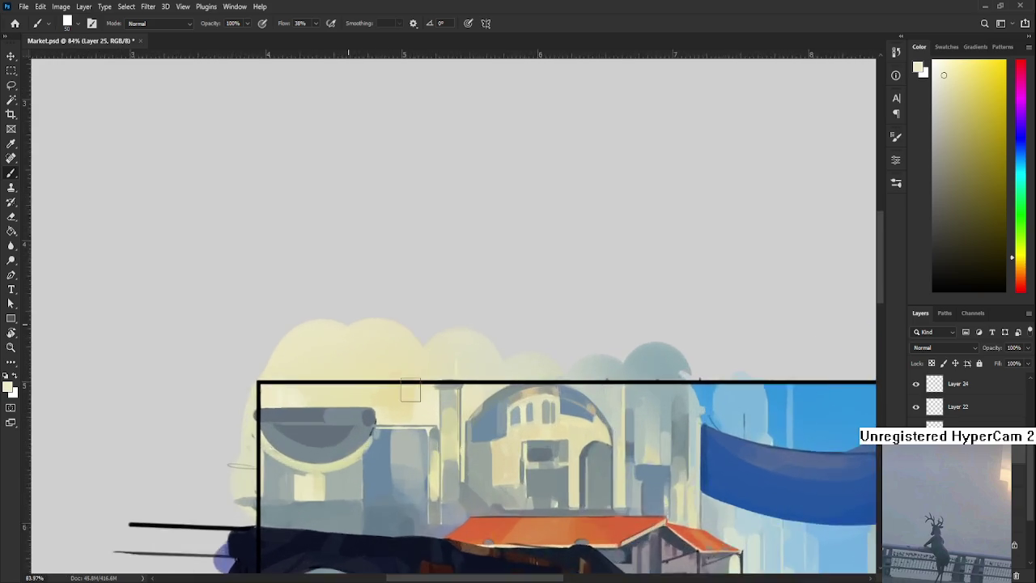
pyautogui.scroll(2, 415, 396)
pyautogui.click(428, 402)
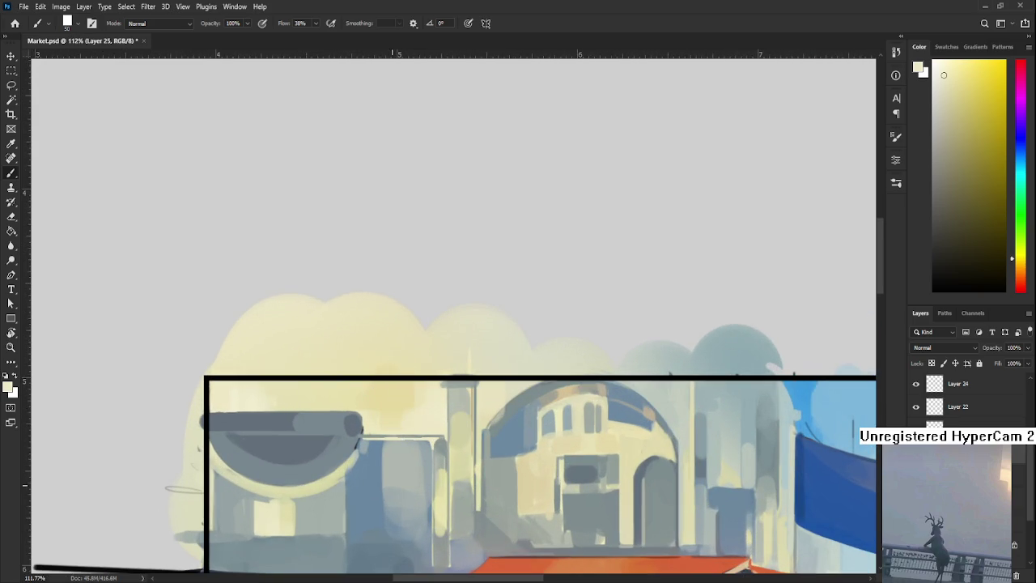
pyautogui.moveTo(407, 424); pyautogui.dragTo(430, 402)
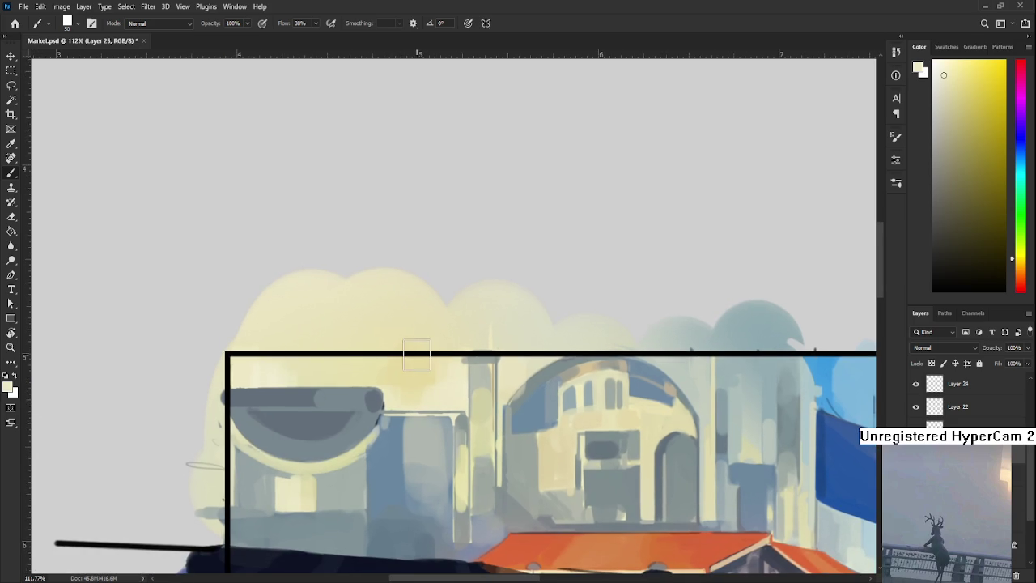
pyautogui.keyDown('alt'); pyautogui.click(386, 384); pyautogui.keyUp('alt')
pyautogui.keyDown('alt'); pyautogui.click(381, 389); pyautogui.keyUp('alt')
pyautogui.moveTo(370, 381); pyautogui.dragTo(414, 360)
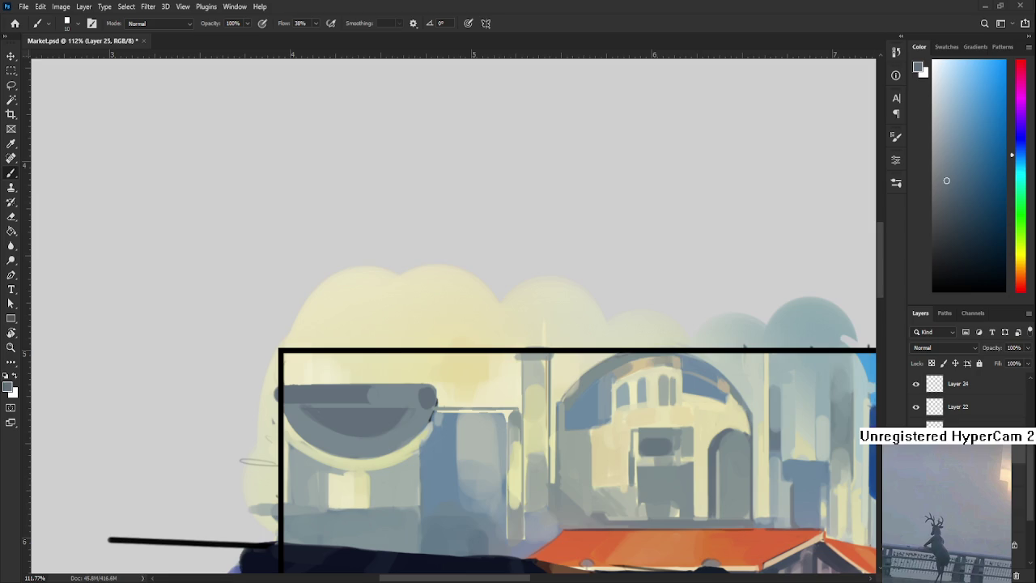
# Paint a thin dark vertical line above the bowl, replacing an undone short stroke.
pyautogui.scroll(-2, 462, 411)
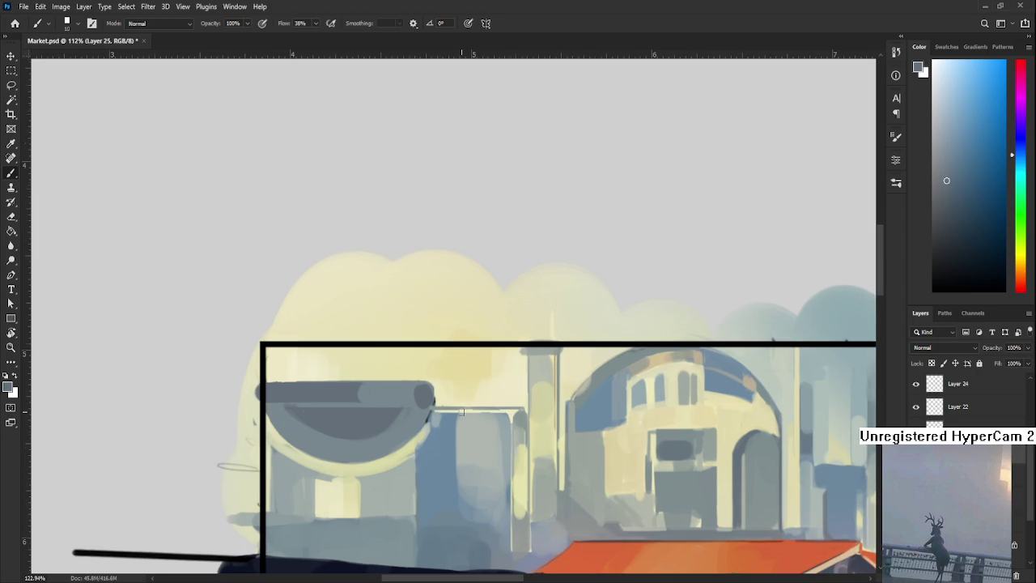
pyautogui.keyDown('alt'); pyautogui.click(414, 375); pyautogui.keyUp('alt')
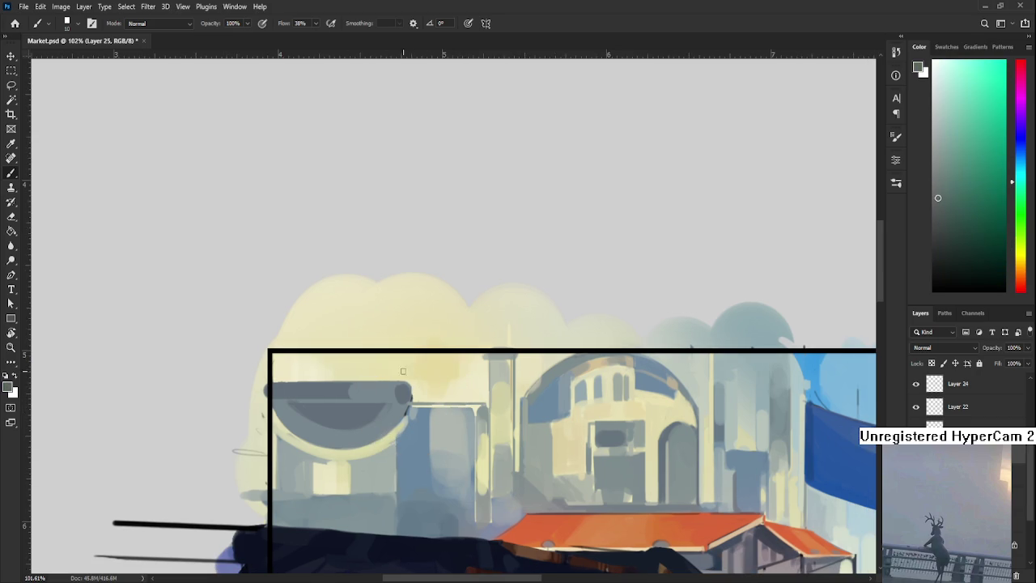
pyautogui.moveTo(396, 362); pyautogui.dragTo(406, 361)
pyautogui.hotkey('ctrl', 'z')
pyautogui.moveTo(339, 353)
pyautogui.mouseDown()
pyautogui.moveTo(342, 381)
pyautogui.moveTo(371, 368)
pyautogui.moveTo(305, 389)
pyautogui.mouseUp()
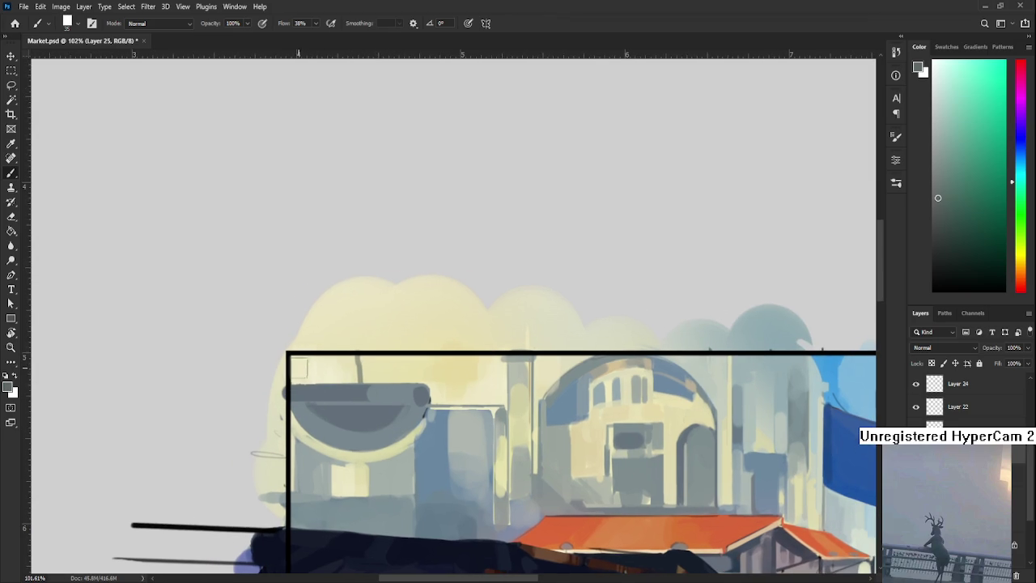
# Sample pale and greenish yellows from the buildings behind the bowl.
pyautogui.moveTo(422, 394); pyautogui.dragTo(377, 398)
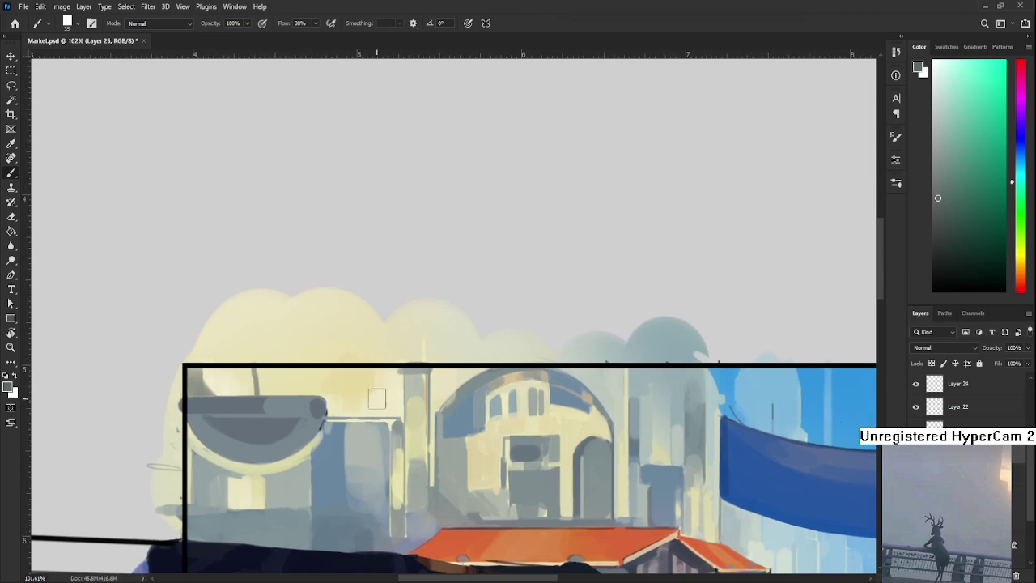
pyautogui.moveTo(315, 387); pyautogui.dragTo(371, 391)
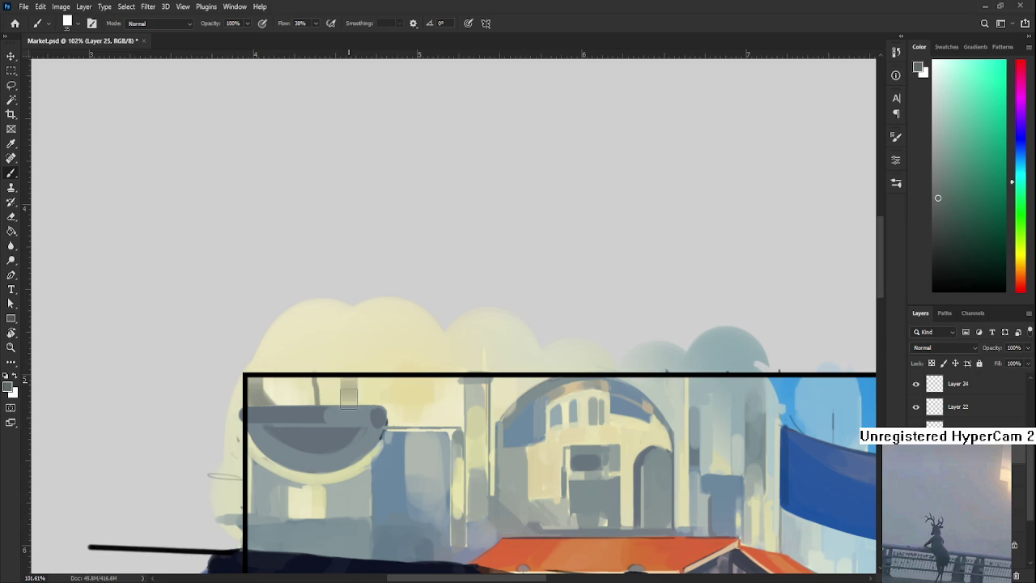
pyautogui.keyDown('alt'); pyautogui.click(359, 391); pyautogui.keyUp('alt')
pyautogui.keyDown('alt'); pyautogui.click(424, 394); pyautogui.keyUp('alt')
pyautogui.keyDown('alt'); pyautogui.click(371, 387); pyautogui.keyUp('alt')
pyautogui.keyDown('alt'); pyautogui.click(359, 391); pyautogui.keyUp('alt')
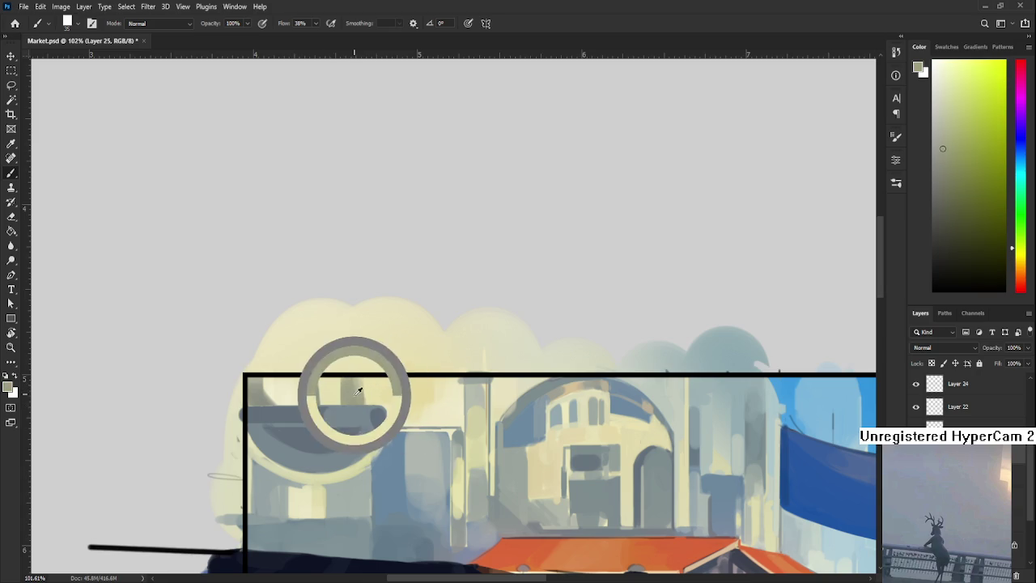
pyautogui.moveTo(359, 391); pyautogui.dragTo(363, 377)
pyautogui.keyDown('alt'); pyautogui.click(362, 379); pyautogui.keyUp('alt')
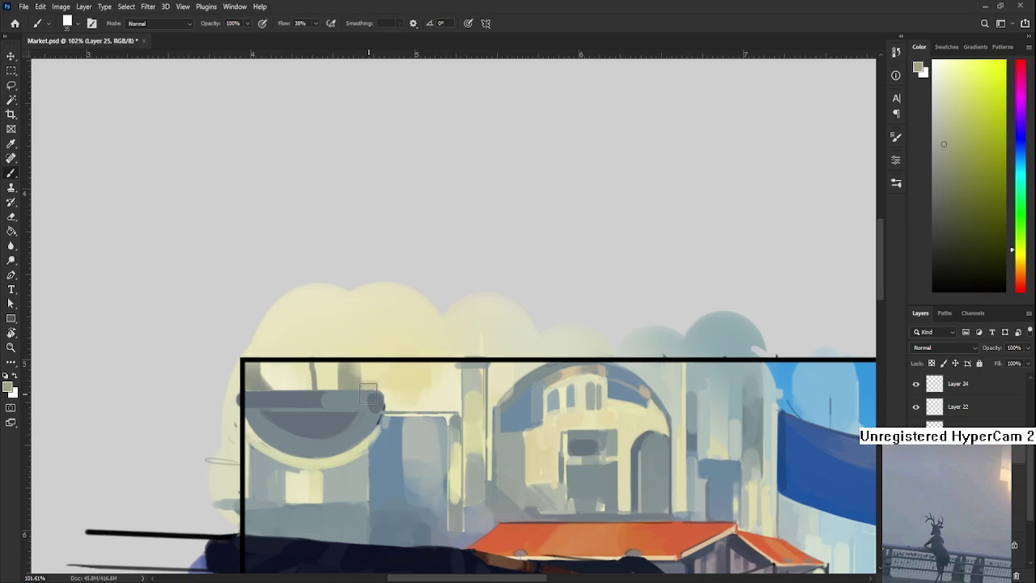
pyautogui.keyDown('alt'); pyautogui.click(375, 384); pyautogui.keyUp('alt')
pyautogui.keyDown('alt'); pyautogui.click(359, 389); pyautogui.keyUp('alt')
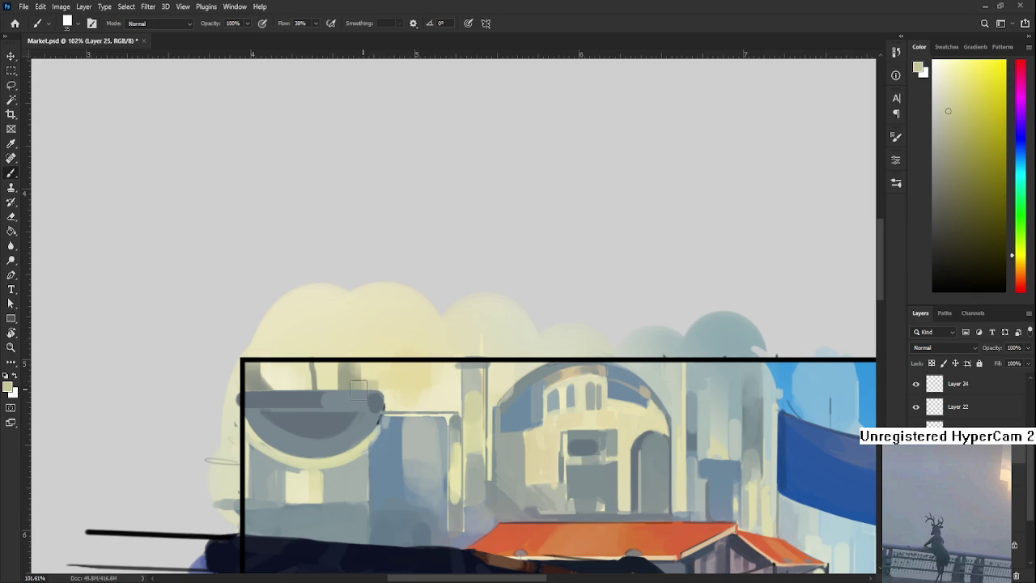
pyautogui.keyDown('alt'); pyautogui.click(353, 390); pyautogui.keyUp('alt')
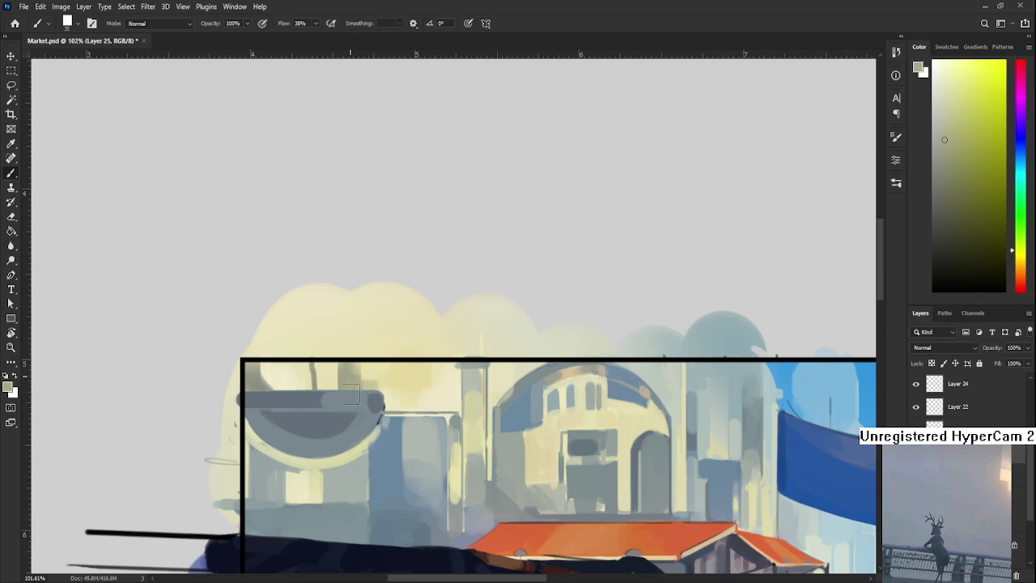
pyautogui.keyDown('alt'); pyautogui.click(360, 372); pyautogui.keyUp('alt')
pyautogui.keyDown('alt'); pyautogui.click(357, 375); pyautogui.keyUp('alt')
# Sample light yellows and pale blue-grey from the building tops and right-hand domes, then zoom out.
pyautogui.moveTo(392, 396); pyautogui.dragTo(352, 403)
pyautogui.keyDown('alt'); pyautogui.click(380, 399); pyautogui.keyUp('alt')
pyautogui.keyDown('alt'); pyautogui.click(371, 381); pyautogui.keyUp('alt')
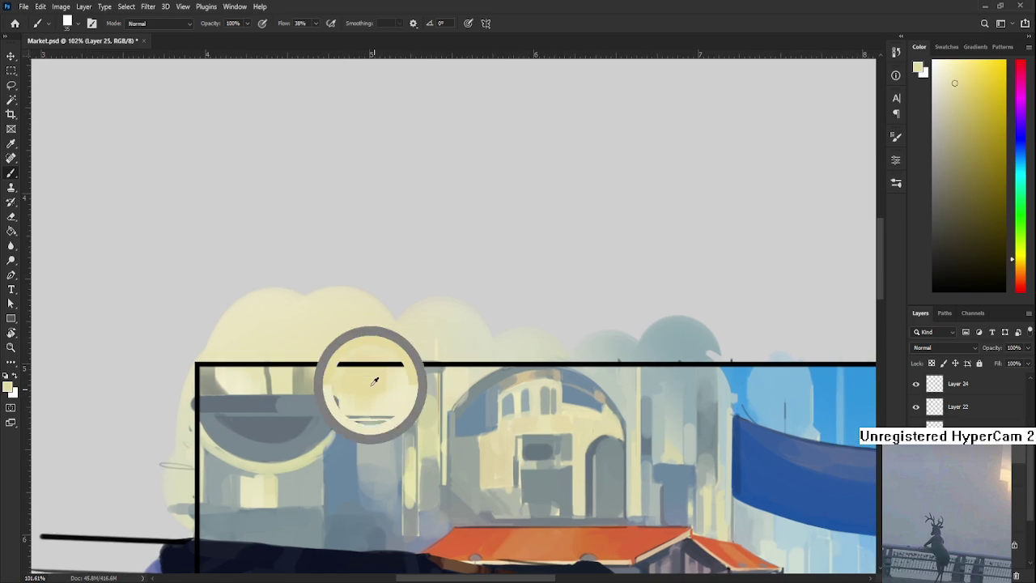
pyautogui.moveTo(613, 396); pyautogui.dragTo(538, 404)
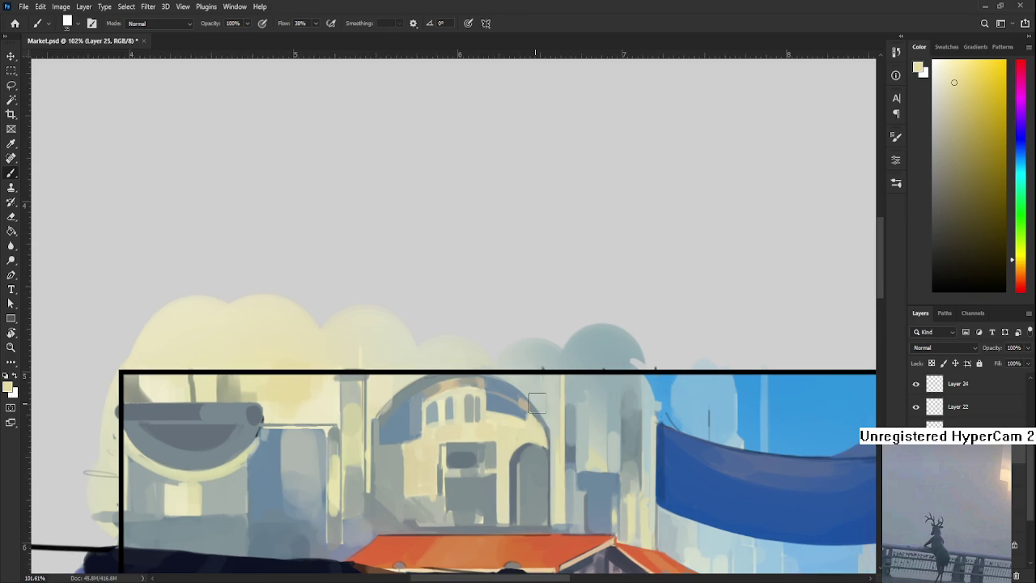
pyautogui.keyDown('alt'); pyautogui.click(583, 398); pyautogui.keyUp('alt')
pyautogui.keyDown('alt'); pyautogui.click(577, 383); pyautogui.keyUp('alt')
pyautogui.moveTo(293, 376); pyautogui.dragTo(345, 367)
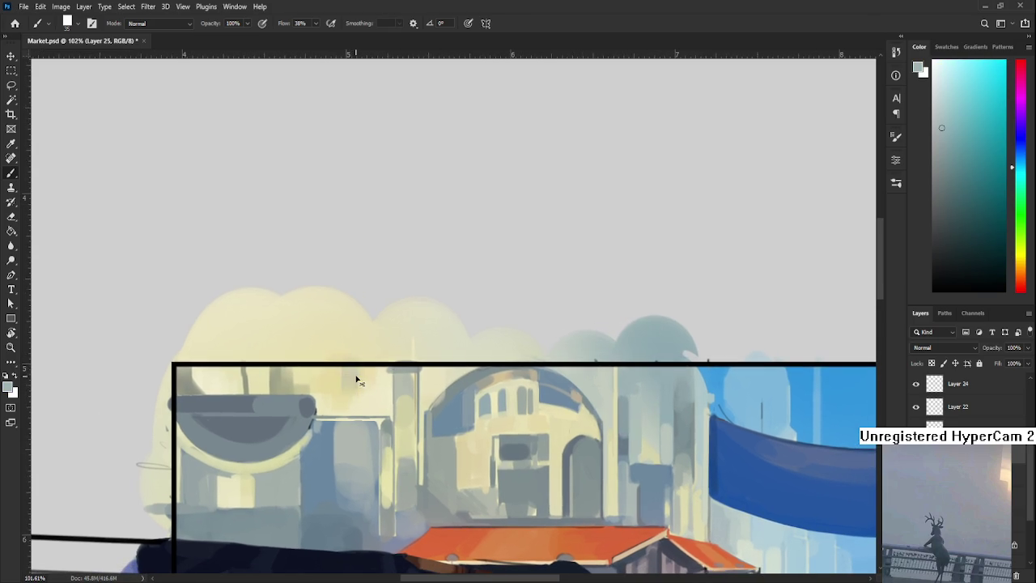
pyautogui.keyDown('alt'); pyautogui.click(348, 388); pyautogui.keyUp('alt')
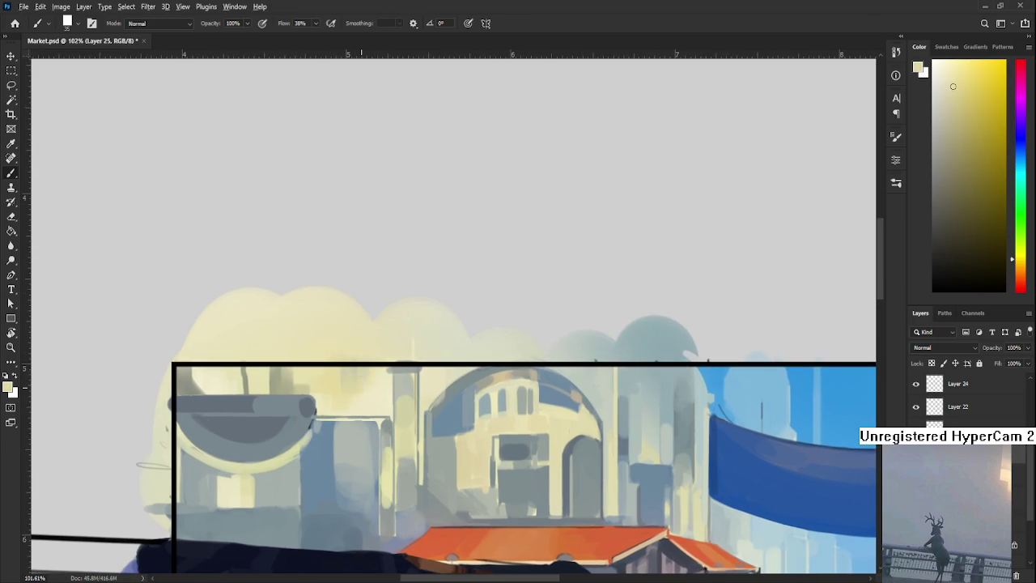
pyautogui.keyDown('alt'); pyautogui.click(354, 372); pyautogui.keyUp('alt')
pyautogui.keyDown('alt'); pyautogui.click(350, 376); pyautogui.keyUp('alt')
pyautogui.keyDown('alt'); pyautogui.click(347, 392); pyautogui.keyUp('alt')
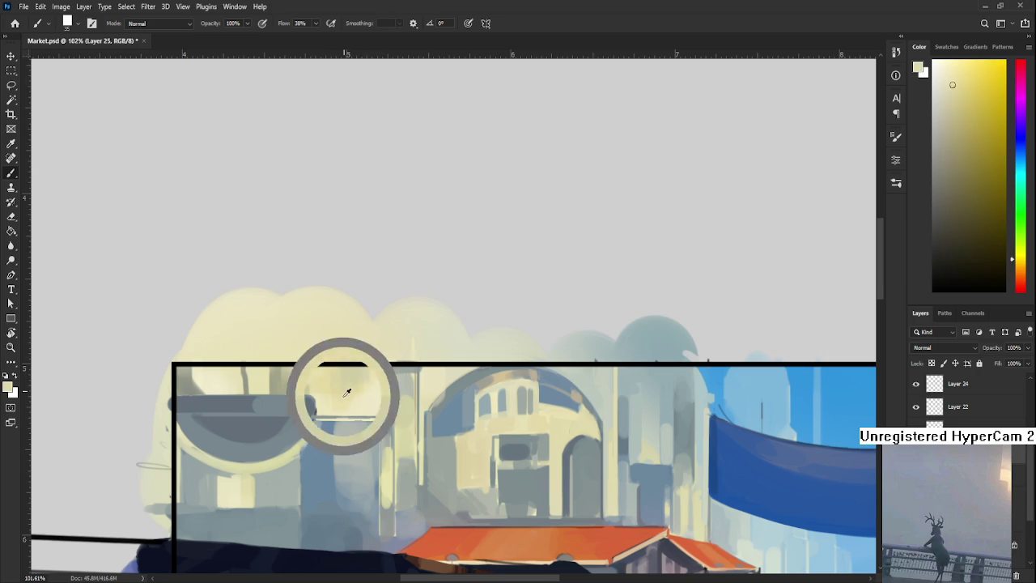
pyautogui.keyDown('alt'); pyautogui.click(354, 373); pyautogui.keyUp('alt')
pyautogui.moveTo(351, 392); pyautogui.dragTo(387, 376)
pyautogui.scroll(-5, 395, 422)
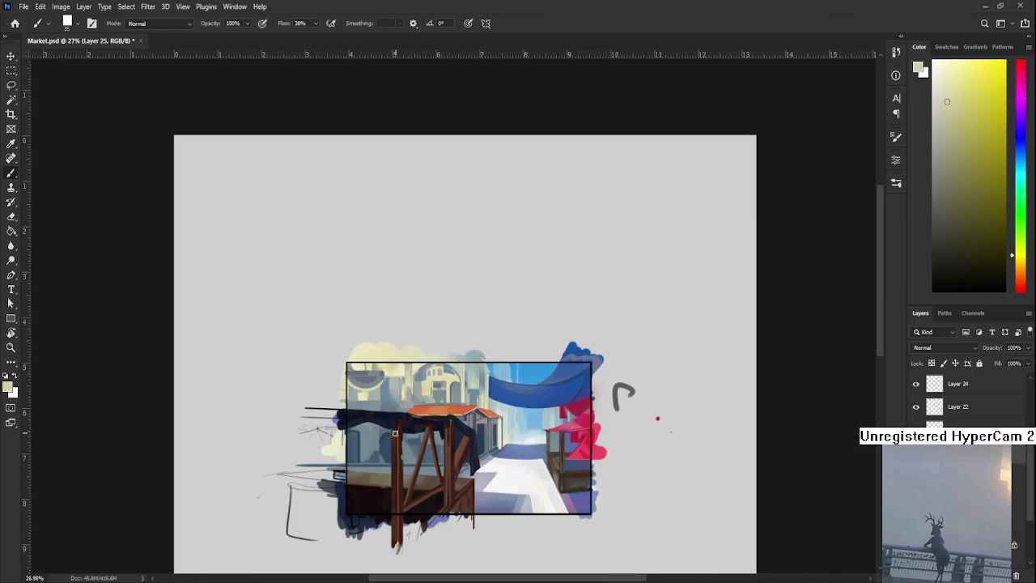
# Sample greys from the buildings and paint a dark grey stroke along the bowl's top.
pyautogui.scroll(4, 396, 421)
pyautogui.moveTo(392, 381)
pyautogui.mouseDown()
pyautogui.moveTo(467, 379)
pyautogui.moveTo(484, 426)
pyautogui.mouseUp()
pyautogui.moveTo(385, 333); pyautogui.dragTo(374, 345)
pyautogui.keyDown('alt'); pyautogui.click(356, 389); pyautogui.keyUp('alt')
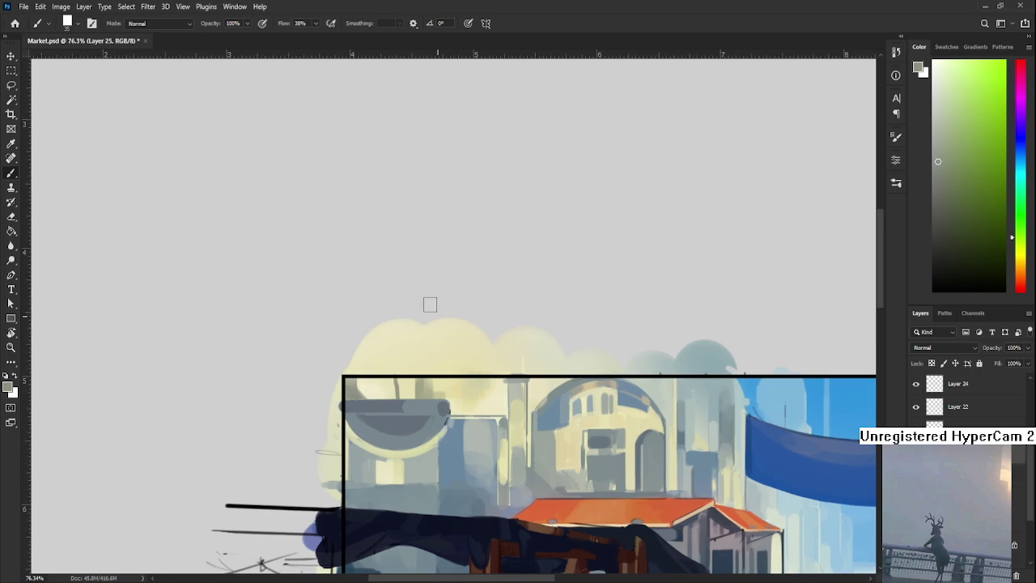
pyautogui.keyDown('alt'); pyautogui.click(388, 388); pyautogui.keyUp('alt')
pyautogui.moveTo(364, 397); pyautogui.dragTo(408, 398)
# Sample several blue-grey and grey tones from the bowl structure and its surroundings.
pyautogui.scroll(-3, 411, 408)
pyautogui.scroll(5, 412, 409)
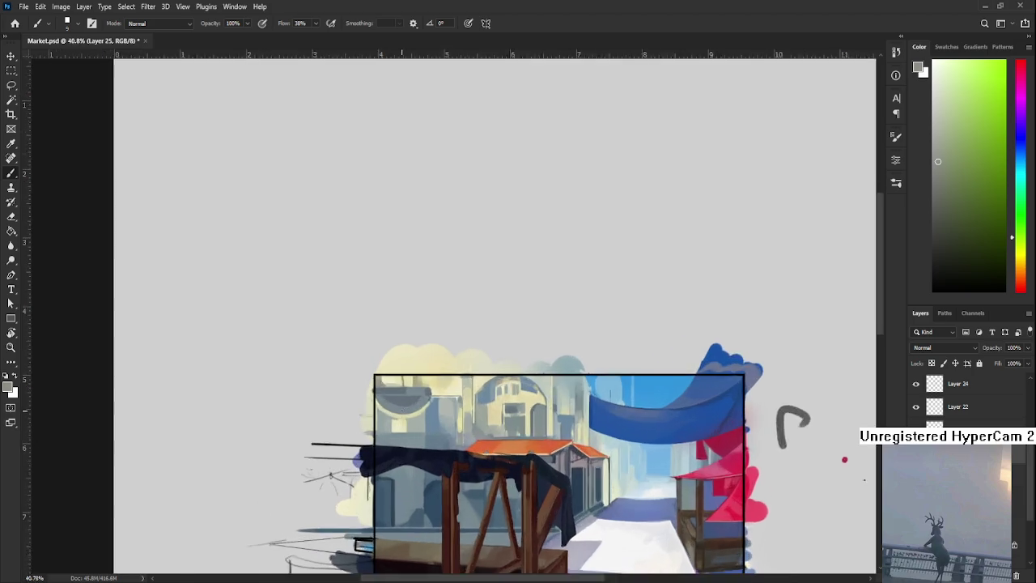
pyautogui.scroll(-1, 409, 412)
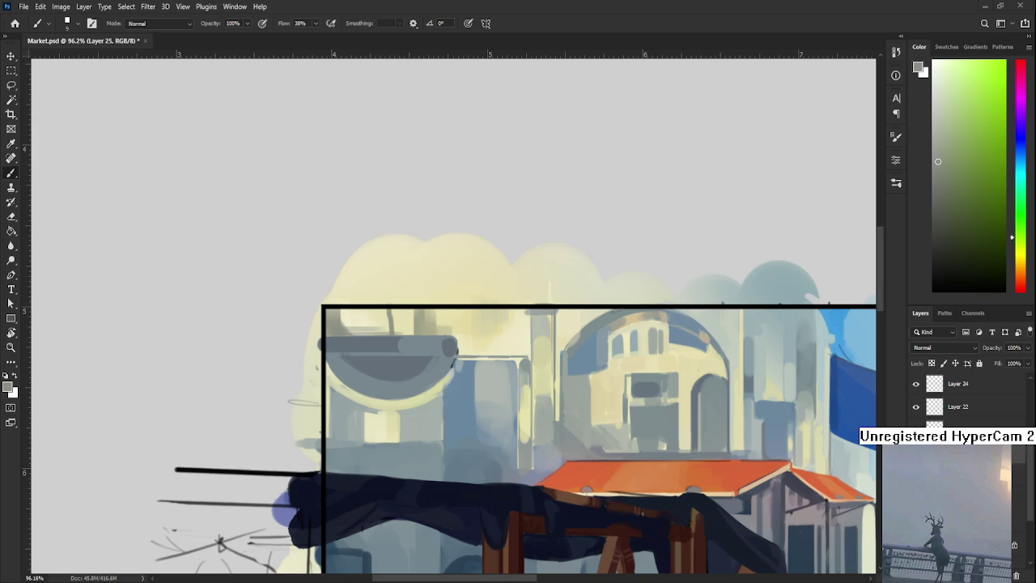
pyautogui.scroll(2, 377, 374)
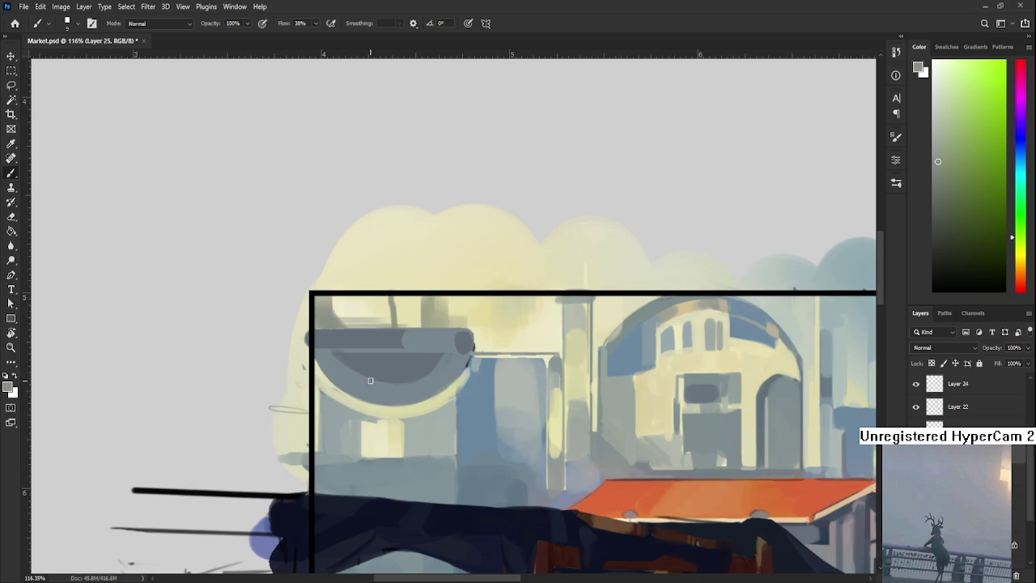
pyautogui.keyDown('alt'); pyautogui.click(333, 332); pyautogui.keyUp('alt')
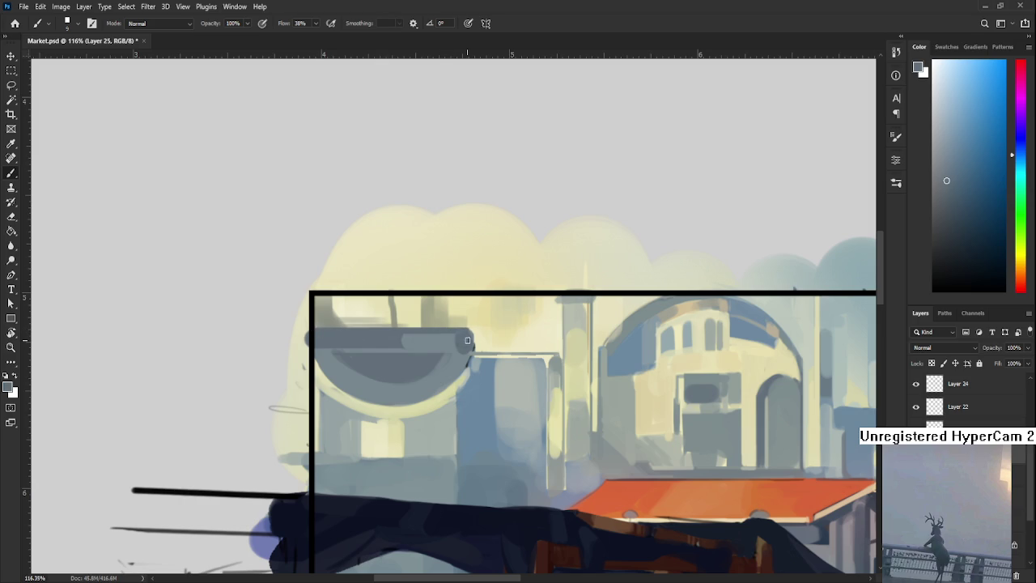
pyautogui.keyDown('alt'); pyautogui.click(419, 340); pyautogui.keyUp('alt')
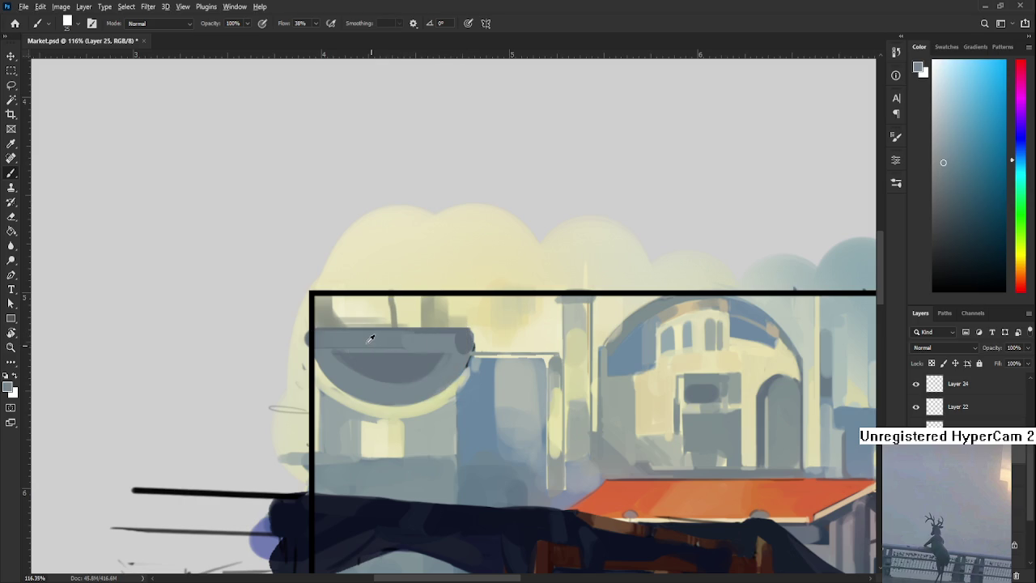
pyautogui.keyDown('alt'); pyautogui.click(414, 339); pyautogui.keyUp('alt')
pyautogui.keyDown('alt'); pyautogui.click(362, 336); pyautogui.keyUp('alt')
pyautogui.keyDown('alt'); pyautogui.click(420, 331); pyautogui.keyUp('alt')
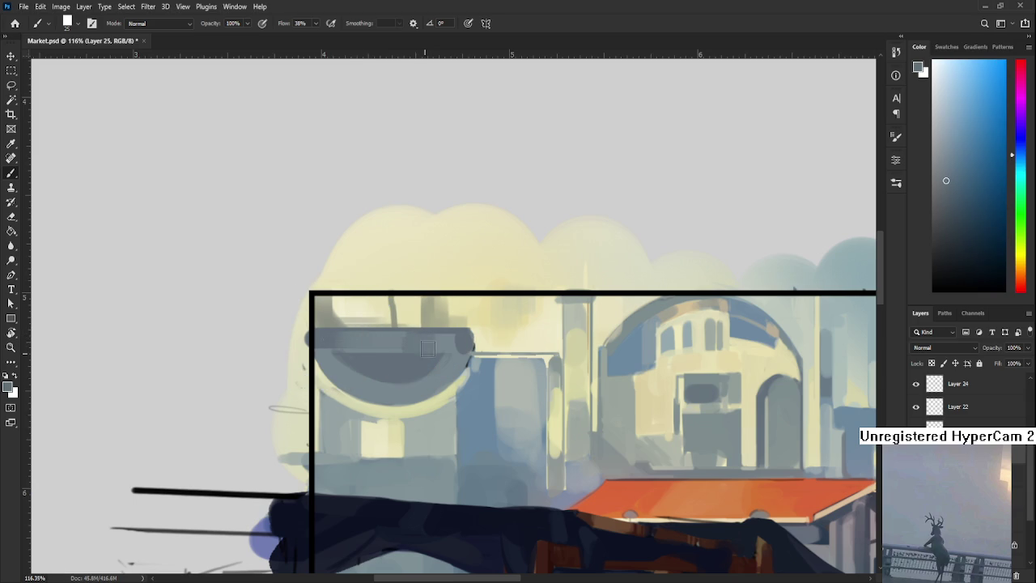
pyautogui.keyDown('alt'); pyautogui.click(438, 335); pyautogui.keyUp('alt')
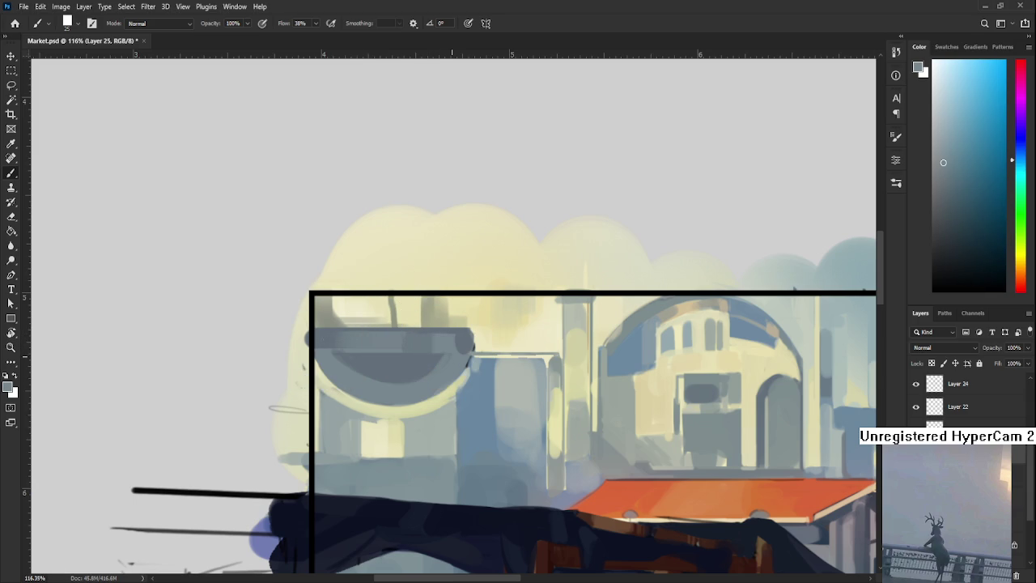
# Sample greys near the bowl's rim and shrink the brush to size 7.
pyautogui.scroll(-2, 450, 381)
pyautogui.scroll(1, 450, 381)
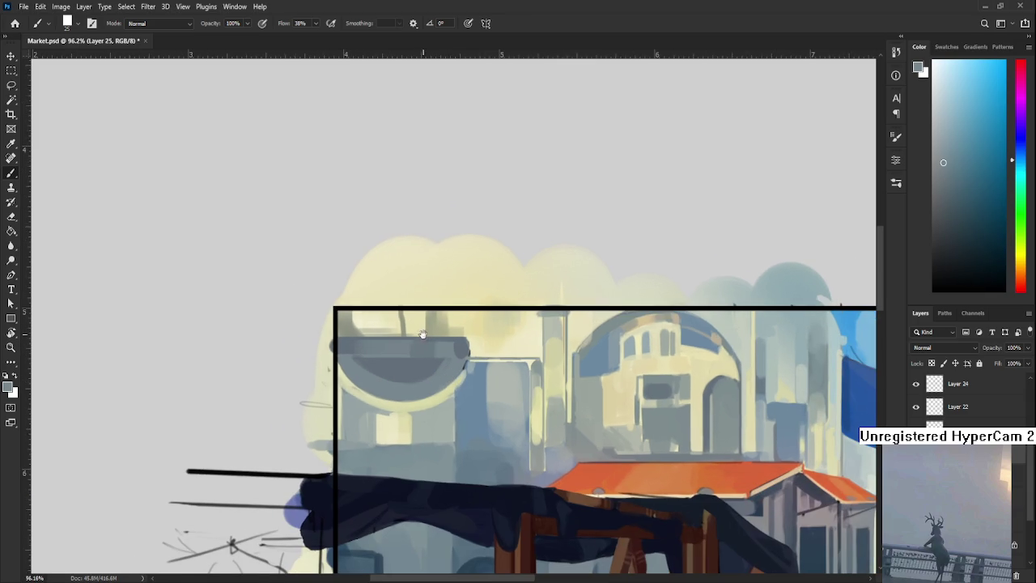
pyautogui.moveTo(423, 332); pyautogui.dragTo(374, 353)
pyautogui.keyDown('alt'); pyautogui.click(362, 368); pyautogui.keyUp('alt')
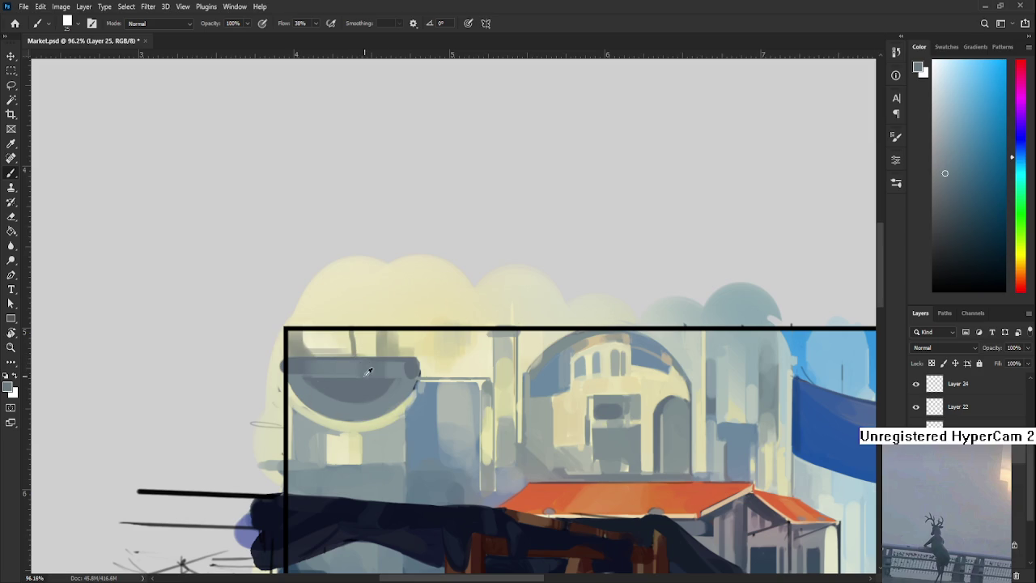
pyautogui.keyDown('alt'); pyautogui.click(394, 358); pyautogui.keyUp('alt')
pyautogui.keyDown('alt'); pyautogui.click(411, 374); pyautogui.keyUp('alt')
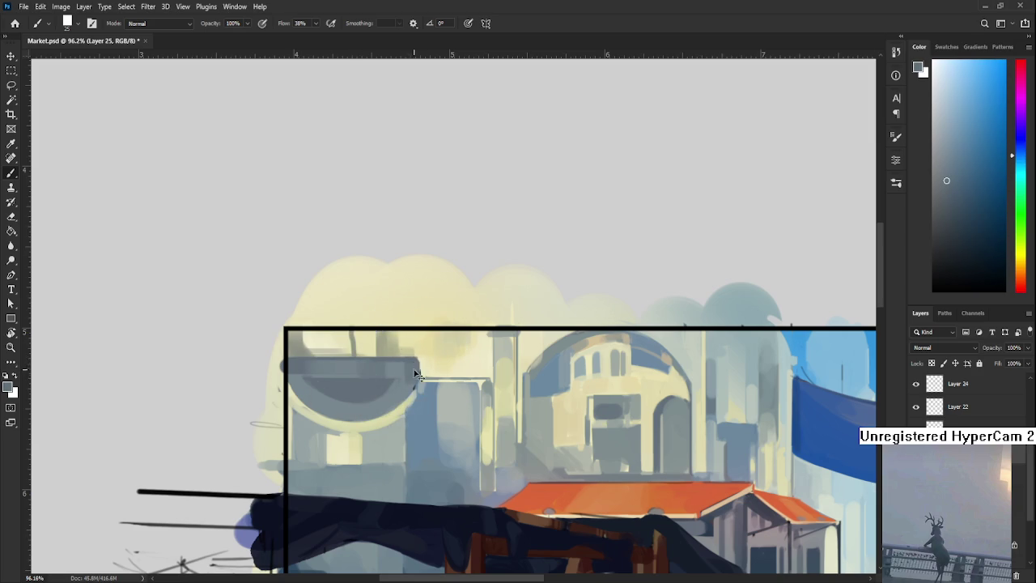
pyautogui.keyDown('alt'); pyautogui.click(417, 366); pyautogui.keyUp('alt')
pyautogui.press('[')
pyautogui.press('[')
pyautogui.press('[')
# Zoom in on the left-hand buildings, cancelling a stray text box to return to the brush.
pyautogui.scroll(-5, 405, 372)
pyautogui.moveTo(523, 417)
pyautogui.mouseDown()
pyautogui.moveTo(388, 435)
pyautogui.moveTo(456, 438)
pyautogui.mouseUp()
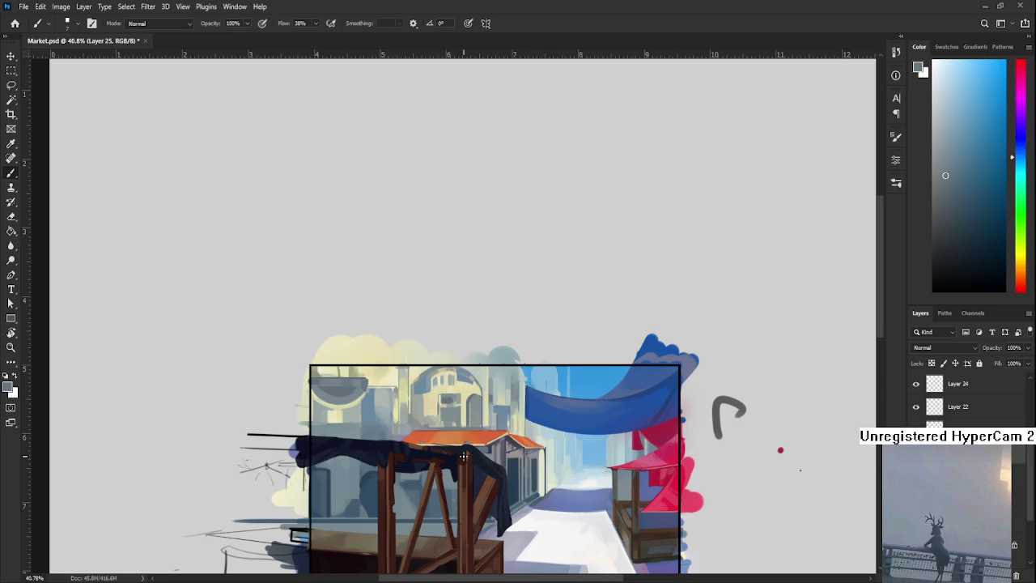
pyautogui.moveTo(463, 456); pyautogui.dragTo(466, 423)
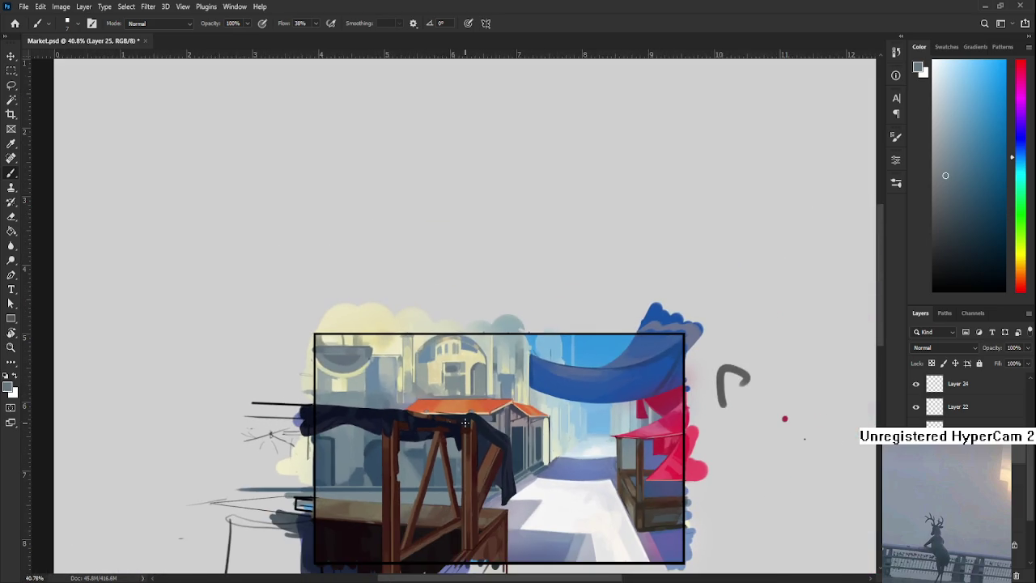
pyautogui.moveTo(306, 361); pyautogui.dragTo(489, 480)
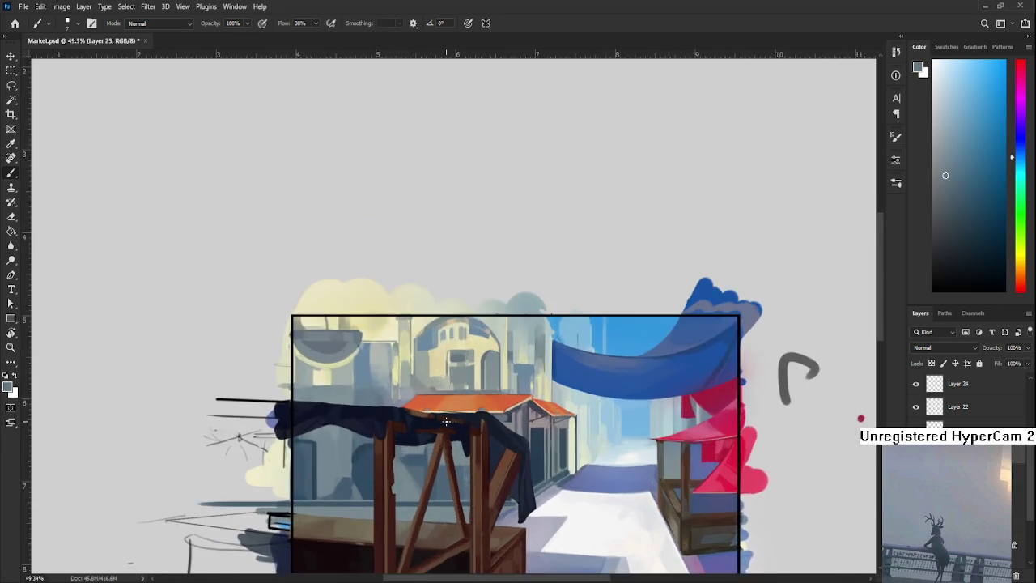
pyautogui.press('t')
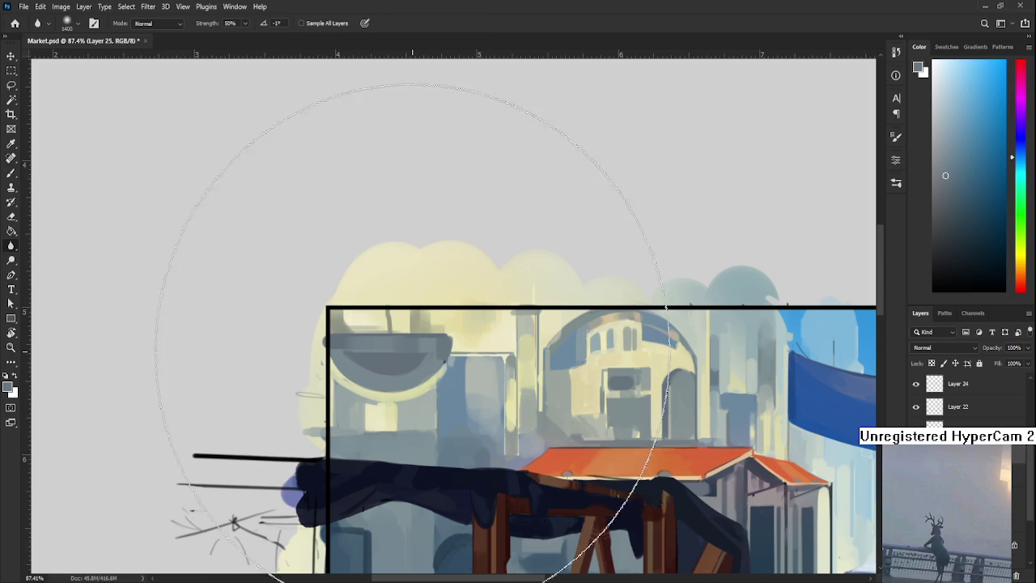
pyautogui.click(424, 374)
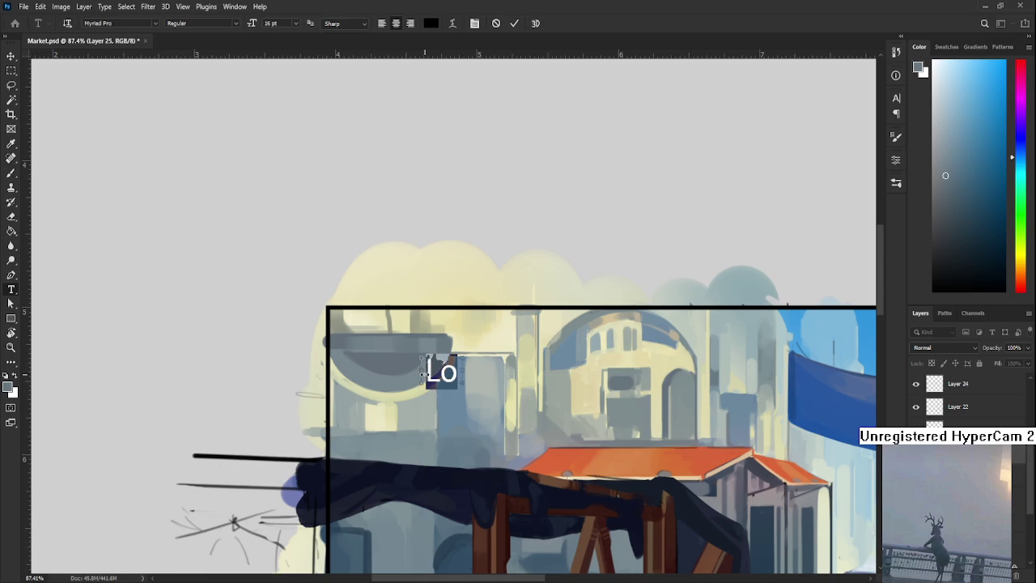
pyautogui.press('Escape')
pyautogui.press('b')
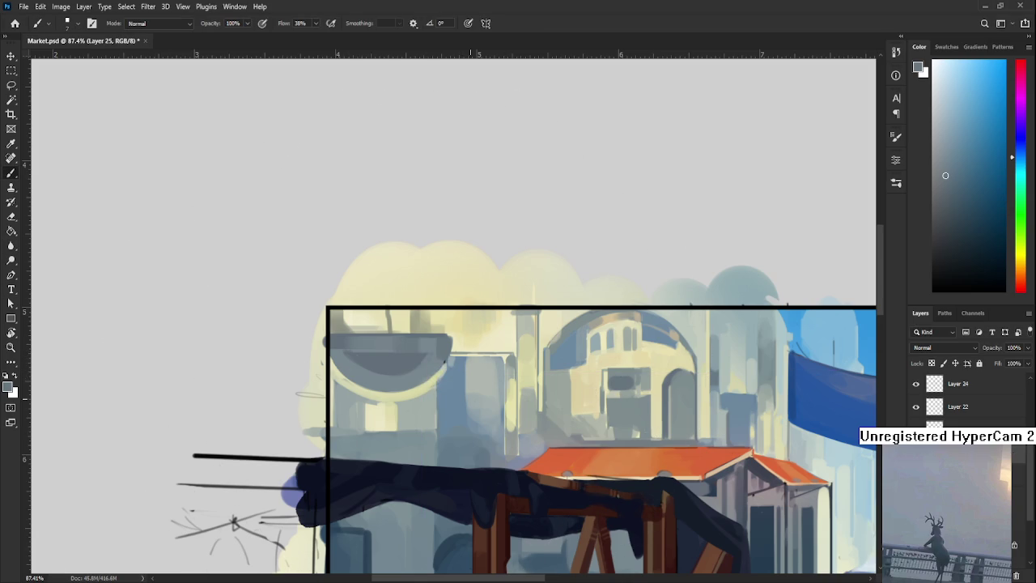
# Resample greys from the bowl, then go to the Home screen of recent files.
pyautogui.scroll(2, 471, 398)
pyautogui.moveTo(378, 358); pyautogui.dragTo(416, 389)
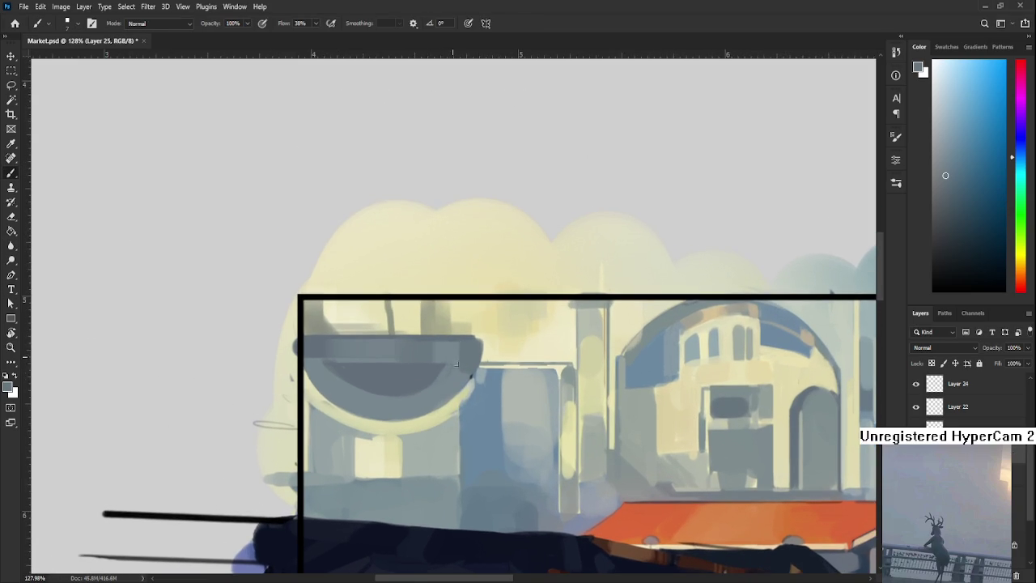
pyautogui.keyDown('alt'); pyautogui.click(470, 373); pyautogui.keyUp('alt')
pyautogui.keyDown('alt'); pyautogui.click(458, 373); pyautogui.keyUp('alt')
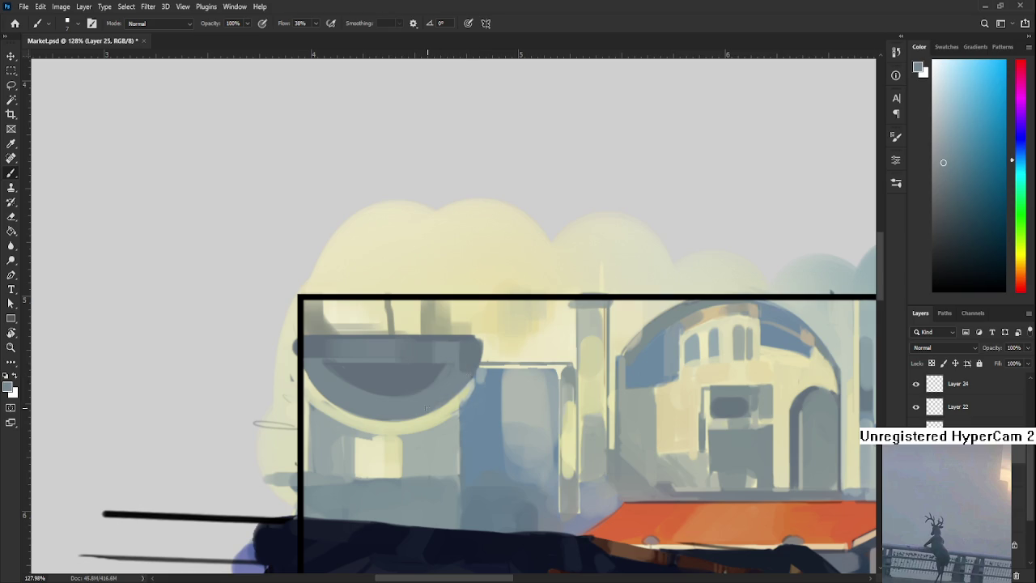
pyautogui.keyDown('alt'); pyautogui.click(467, 360); pyautogui.keyUp('alt')
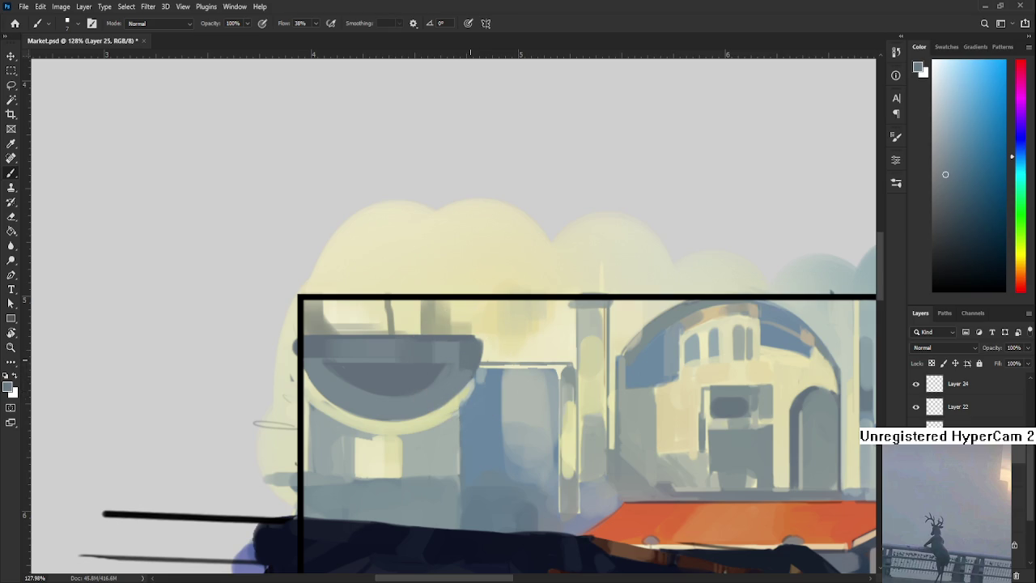
pyautogui.scroll(-2, 468, 373)
pyautogui.scroll(-2, 468, 373)
pyautogui.scroll(-1, 468, 373)
pyautogui.scroll(-1, 468, 373)
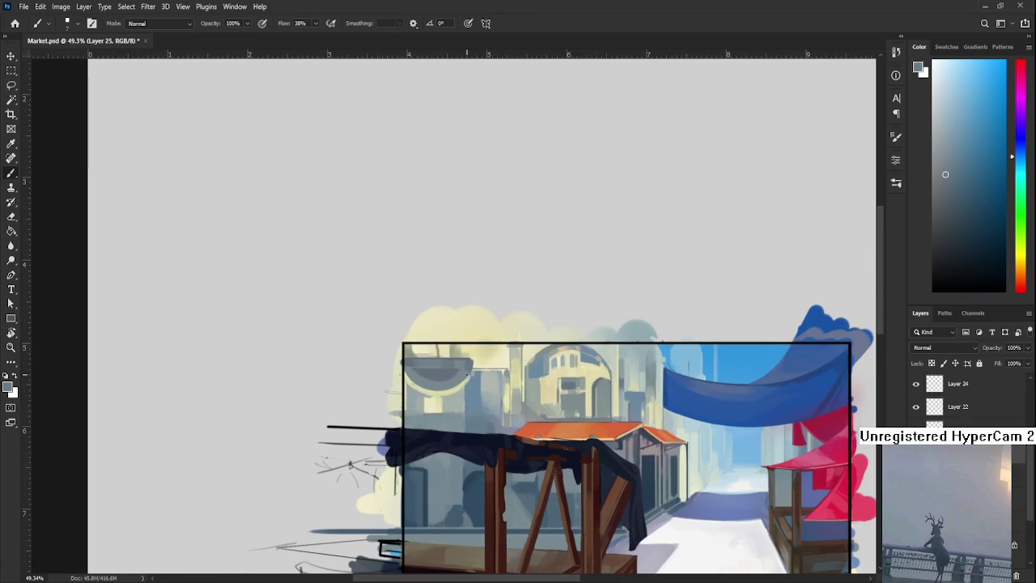
pyautogui.moveTo(572, 460)
pyautogui.mouseDown()
pyautogui.moveTo(405, 455)
pyautogui.moveTo(399, 413)
pyautogui.moveTo(442, 412)
pyautogui.mouseUp()
pyautogui.scroll(1, 406, 449)
pyautogui.scroll(-1, 399, 414)
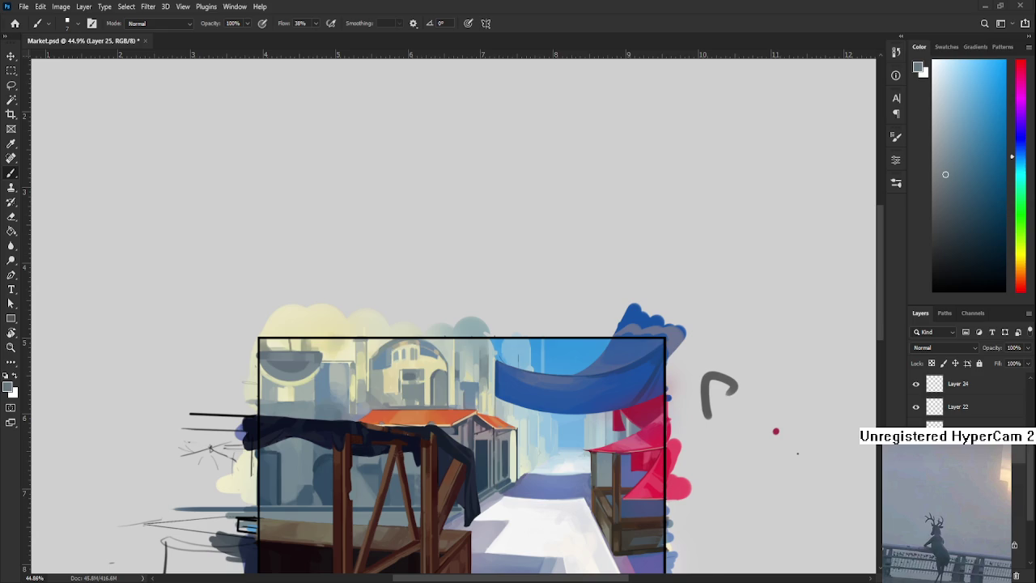
pyautogui.scroll(3, 468, 391)
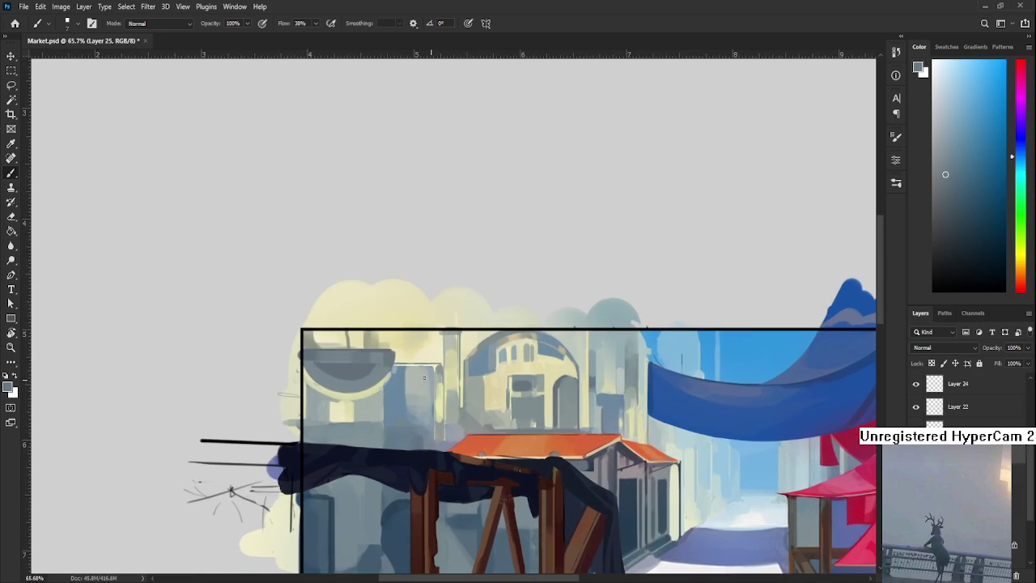
pyautogui.click(16, 25)
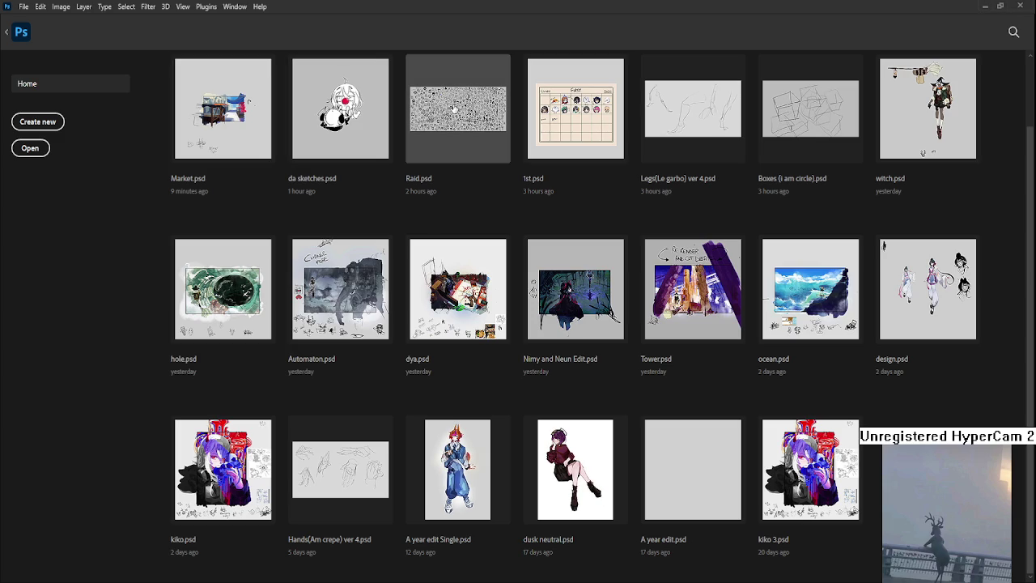
# Open Raid.psd from the recent files and zoom into the sketch sheet.
pyautogui.click(454, 110)
pyautogui.scroll(3, 367, 362)
pyautogui.scroll(2, 367, 362)
pyautogui.scroll(2, 357, 373)
pyautogui.scroll(2, 340, 389)
pyautogui.scroll(2, 323, 410)
pyautogui.scroll(-3, 324, 410)
pyautogui.scroll(-3, 340, 402)
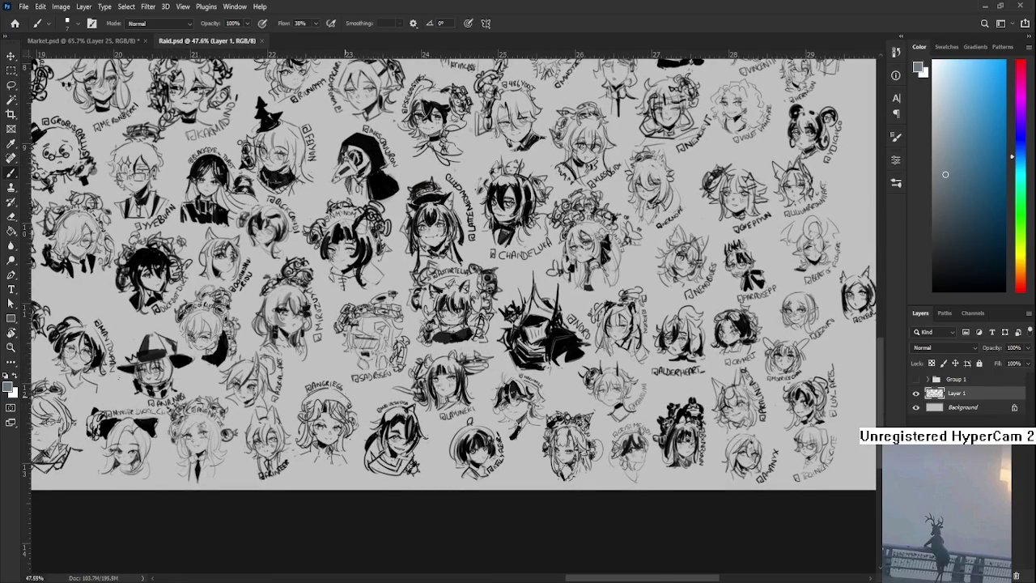
pyautogui.scroll(2, 324, 397)
pyautogui.scroll(2, 348, 372)
pyautogui.scroll(3, 388, 340)
pyautogui.scroll(2, 421, 314)
pyautogui.scroll(2, 421, 314)
# In black, draw a rounded bun with a horn-shaped antenna above a sketched head.
pyautogui.press('d')
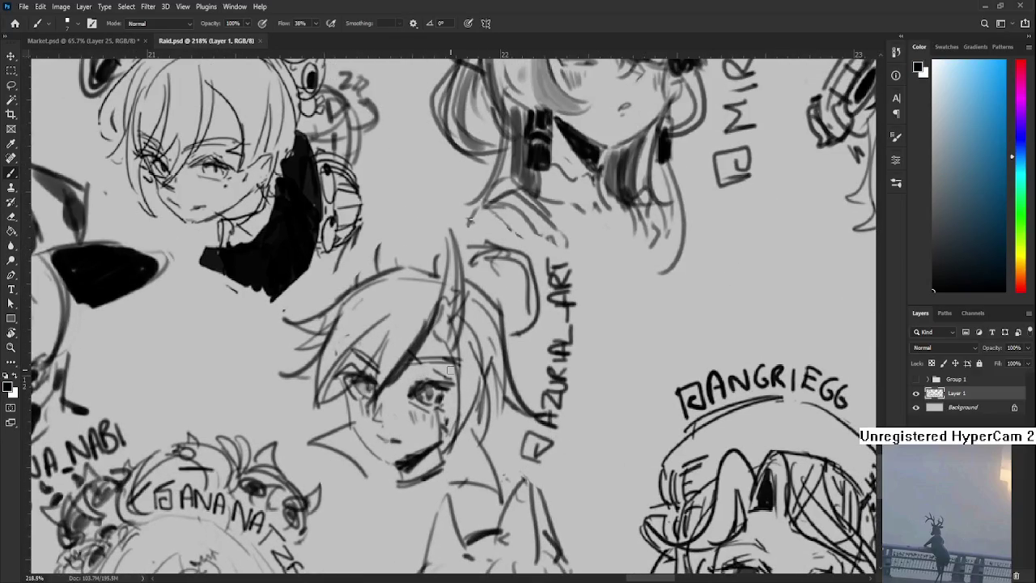
pyautogui.moveTo(395, 240)
pyautogui.mouseDown()
pyautogui.moveTo(374, 274)
pyautogui.moveTo(433, 265)
pyautogui.moveTo(374, 264)
pyautogui.moveTo(389, 252)
pyautogui.mouseUp()
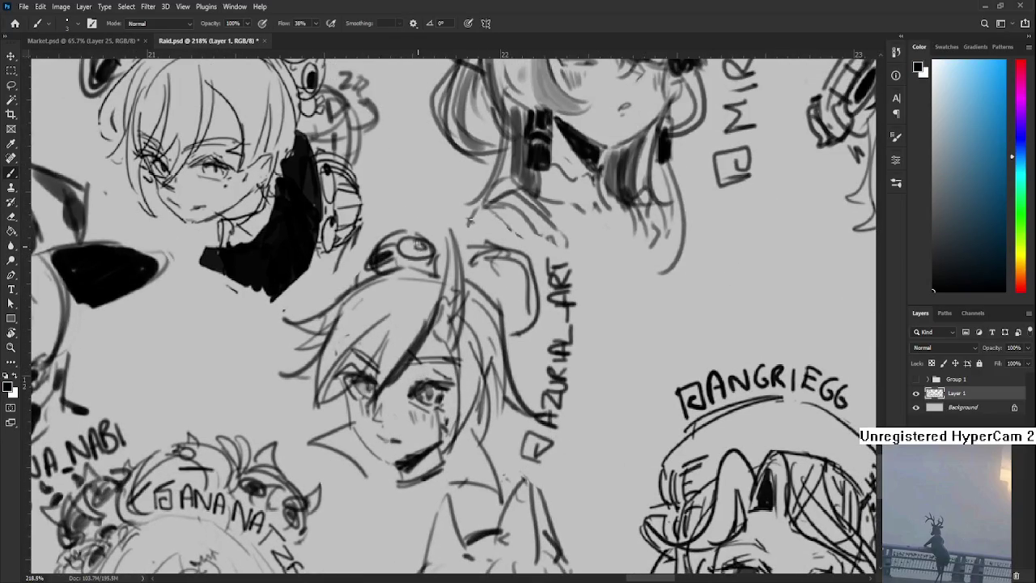
pyautogui.moveTo(410, 257); pyautogui.dragTo(432, 246)
pyautogui.moveTo(412, 195)
pyautogui.mouseDown()
pyautogui.moveTo(423, 233)
pyautogui.moveTo(413, 194)
pyautogui.moveTo(395, 267)
pyautogui.mouseUp()
pyautogui.moveTo(405, 224)
pyautogui.mouseDown()
pyautogui.moveTo(387, 271)
pyautogui.moveTo(346, 266)
pyautogui.moveTo(421, 225)
pyautogui.moveTo(434, 244)
pyautogui.mouseUp()
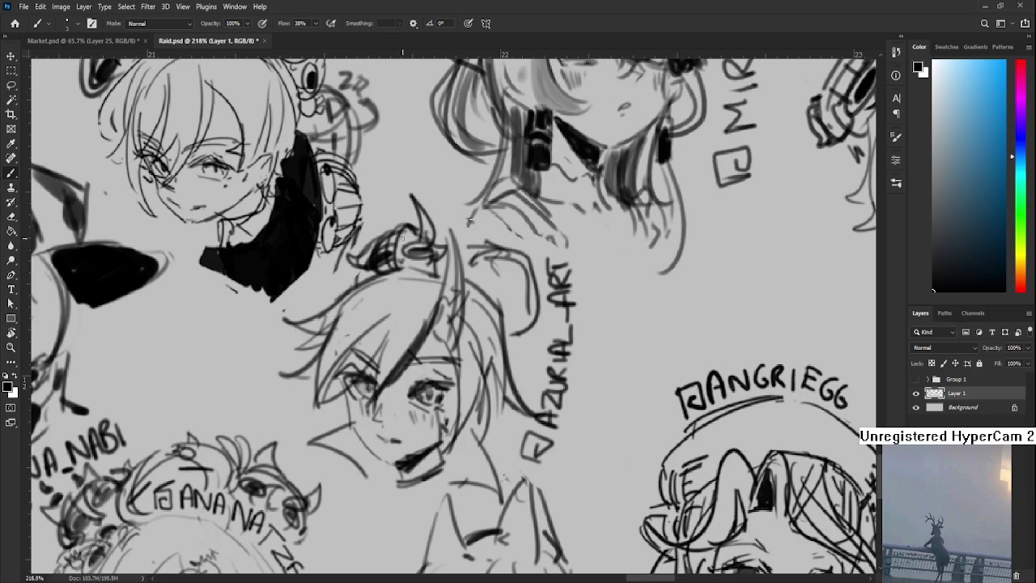
pyautogui.moveTo(379, 243); pyautogui.dragTo(389, 241)
# Close the Raid.psd tab to return to Market.psd.
pyautogui.scroll(-5, 591, 325)
pyautogui.scroll(-3, 567, 340)
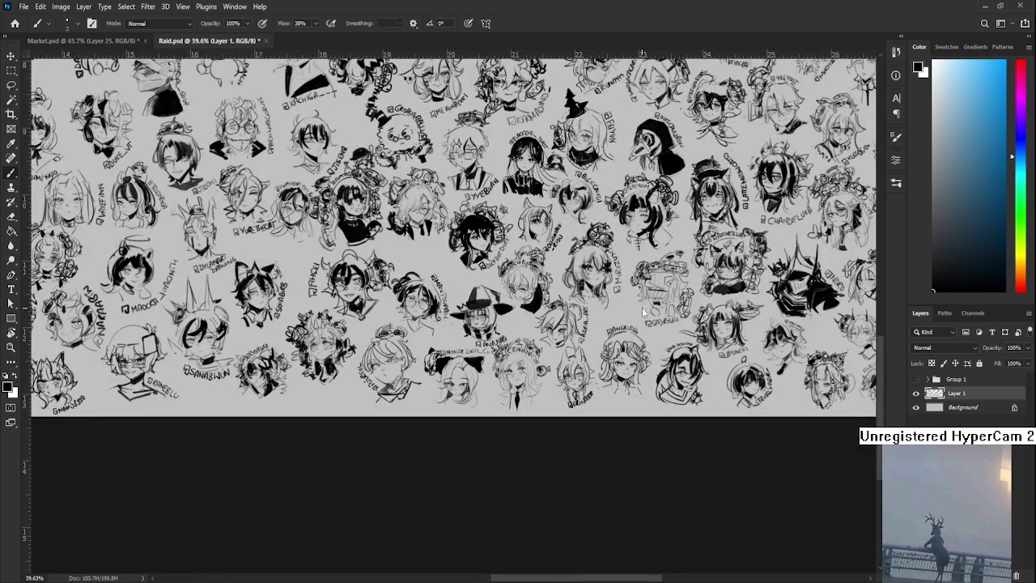
pyautogui.scroll(2, 523, 356)
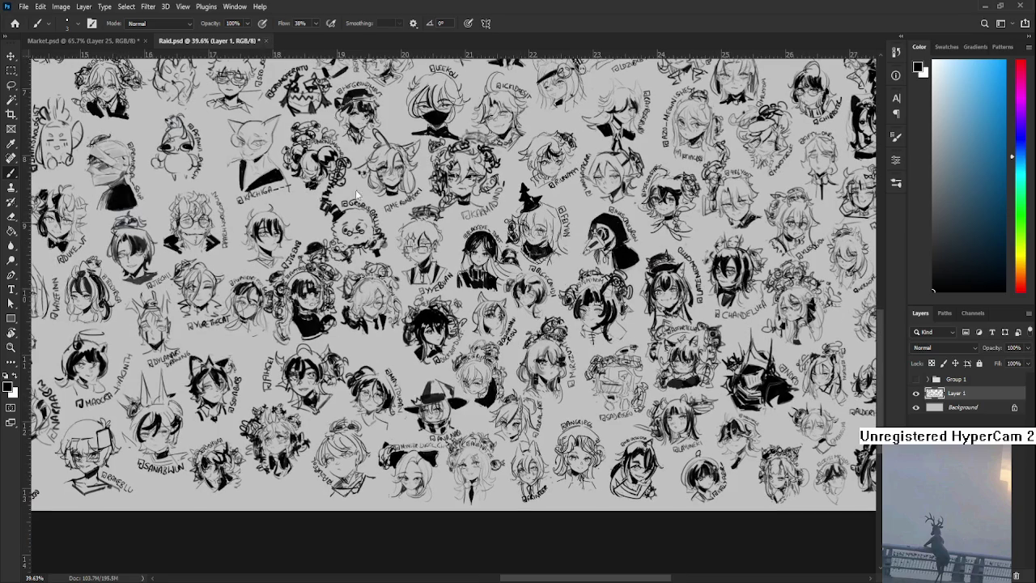
pyautogui.click(265, 40)
pyautogui.scroll(1, 505, 355)
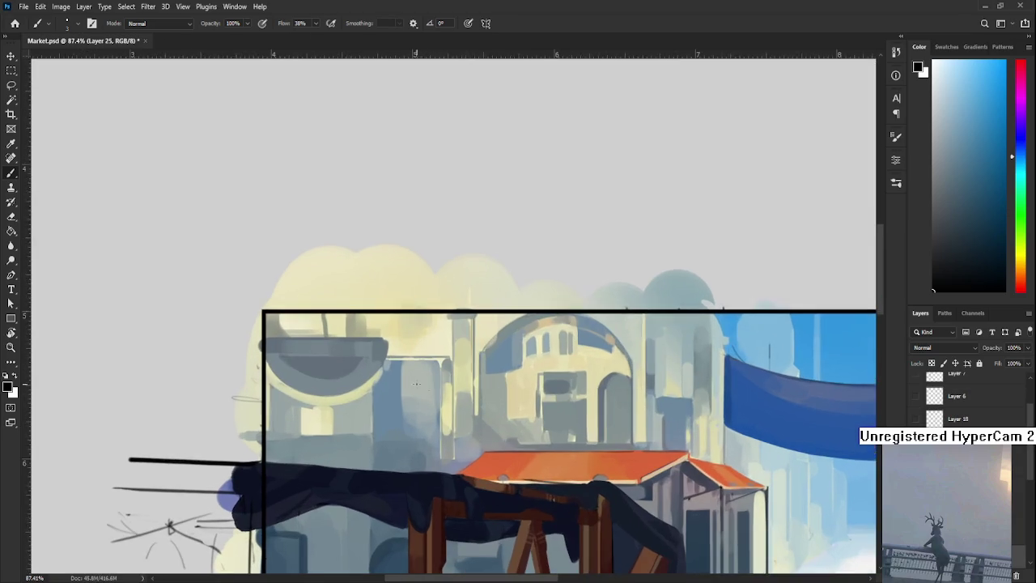
# Sample grey-blue tones from the bowl's left edge and top rim.
pyautogui.scroll(1, 505, 354)
pyautogui.scroll(1, 366, 308)
pyautogui.moveTo(365, 331); pyautogui.dragTo(386, 357)
pyautogui.keyDown('alt'); pyautogui.click(403, 330); pyautogui.keyUp('alt')
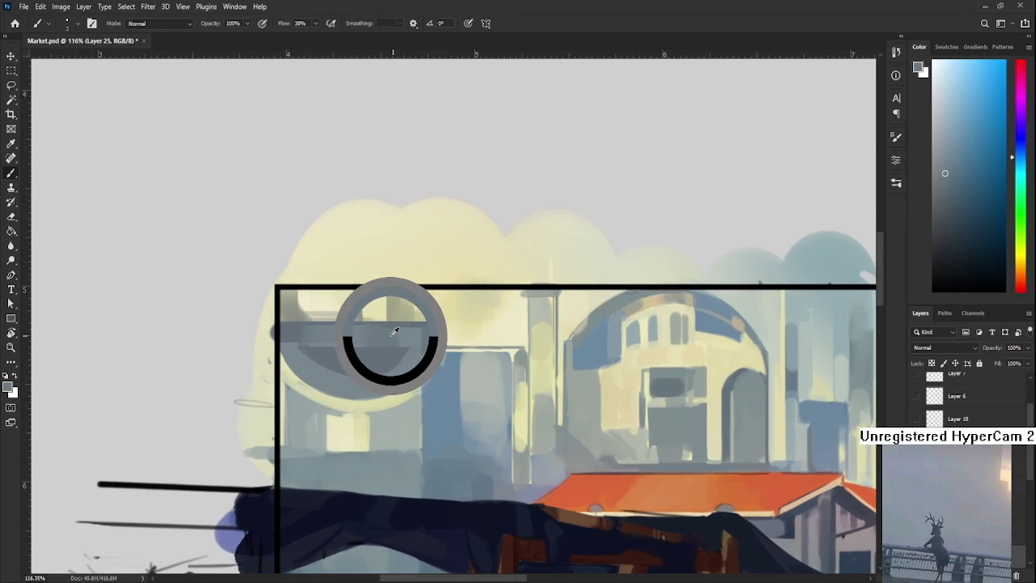
pyautogui.keyDown('alt'); pyautogui.click(374, 327); pyautogui.keyUp('alt')
pyautogui.keyDown('alt'); pyautogui.click(290, 324); pyautogui.keyUp('alt')
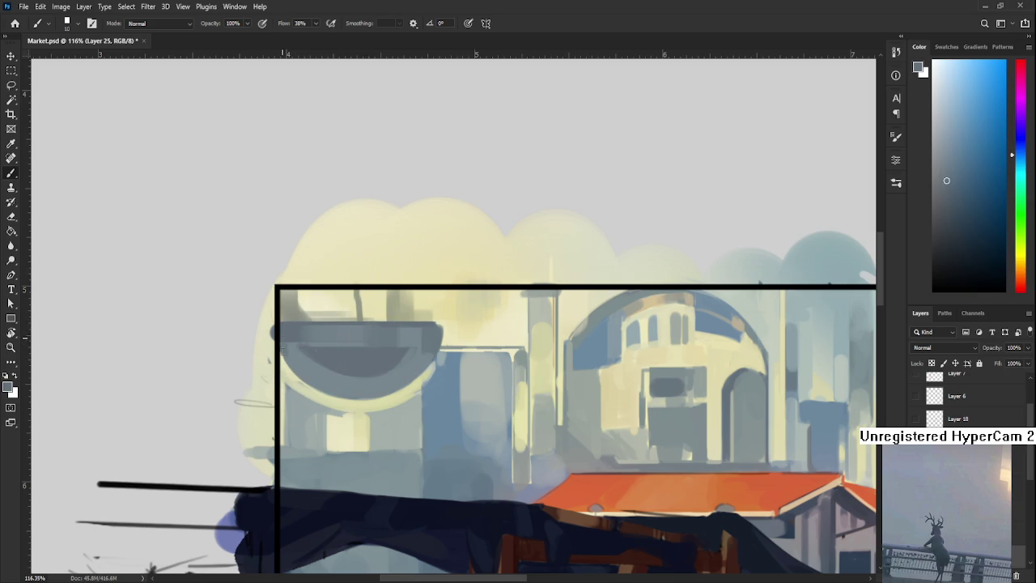
pyautogui.keyDown('alt'); pyautogui.click(304, 359); pyautogui.keyUp('alt')
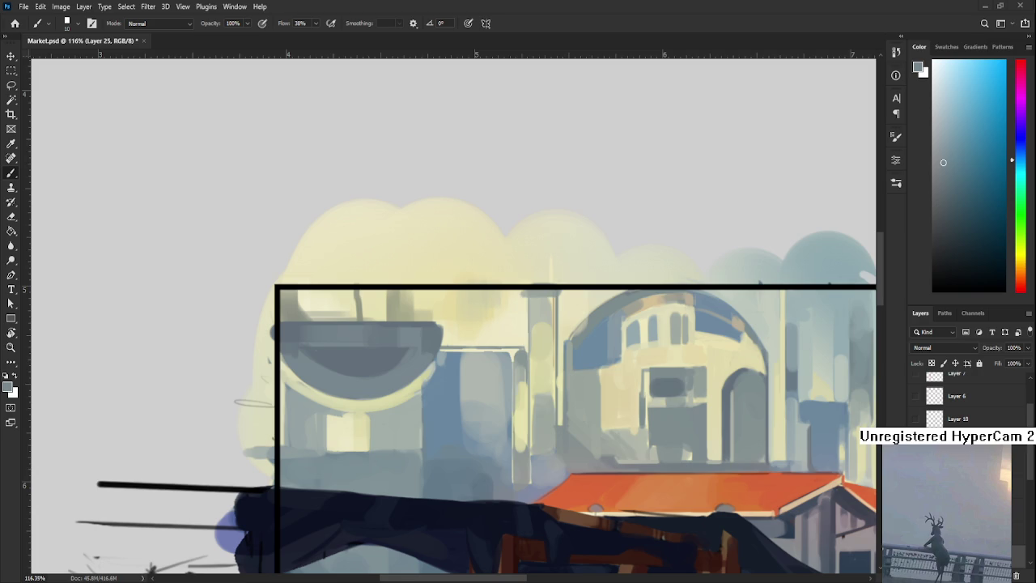
pyautogui.scroll(3, 497, 370)
pyautogui.scroll(2, 370, 381)
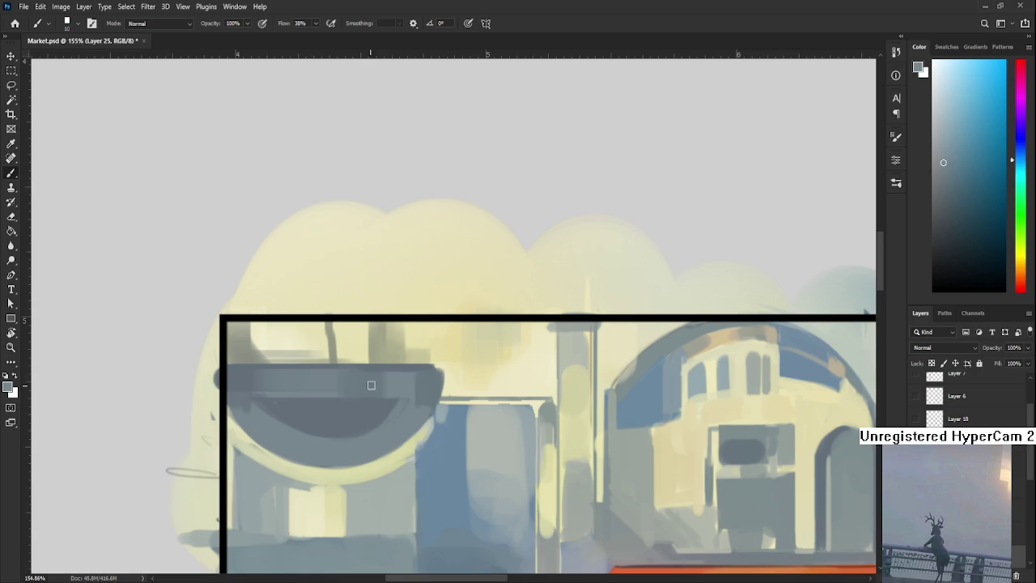
pyautogui.keyDown('alt'); pyautogui.click(427, 383); pyautogui.keyUp('alt')
pyautogui.scroll(-1, 416, 347)
pyautogui.keyDown('alt'); pyautogui.click(416, 346); pyautogui.keyUp('alt')
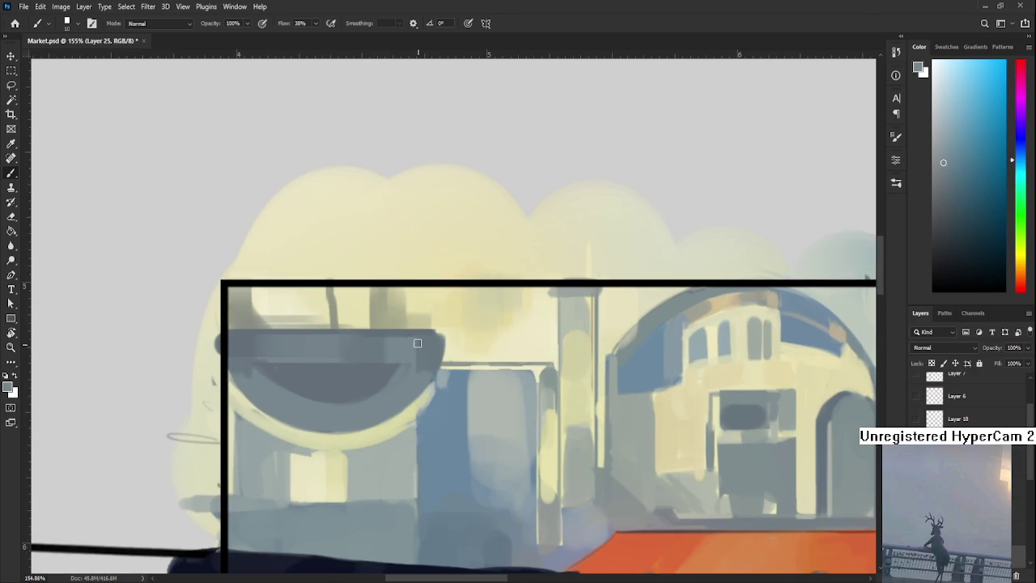
pyautogui.keyDown('alt'); pyautogui.click(427, 342); pyautogui.keyUp('alt')
pyautogui.keyDown('alt'); pyautogui.click(425, 342); pyautogui.keyUp('alt')
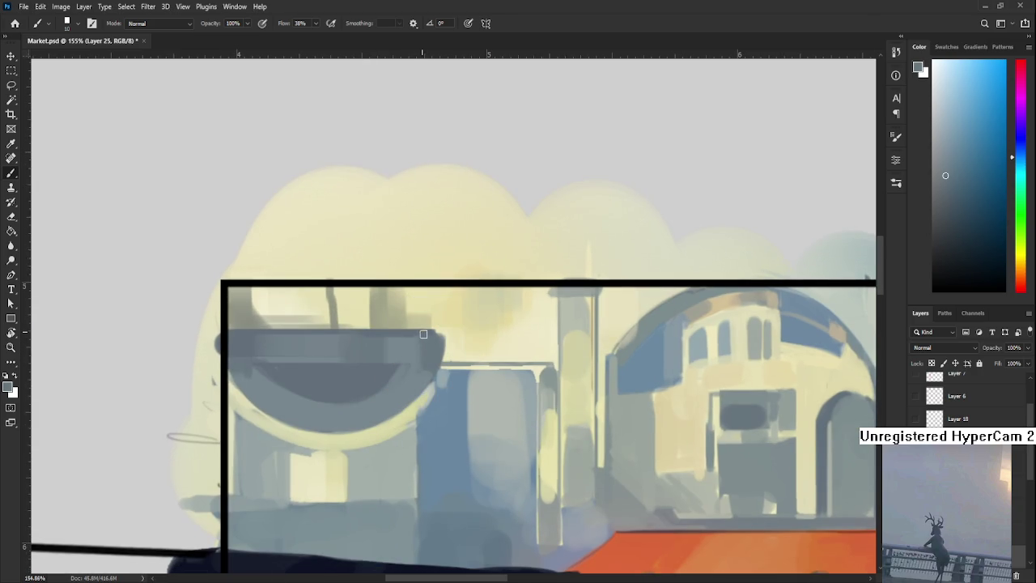
# Switch the paint colour to teal and brush a highlight along the bowl's top-left edge.
pyautogui.moveTo(1021, 163); pyautogui.dragTo(963, 185)
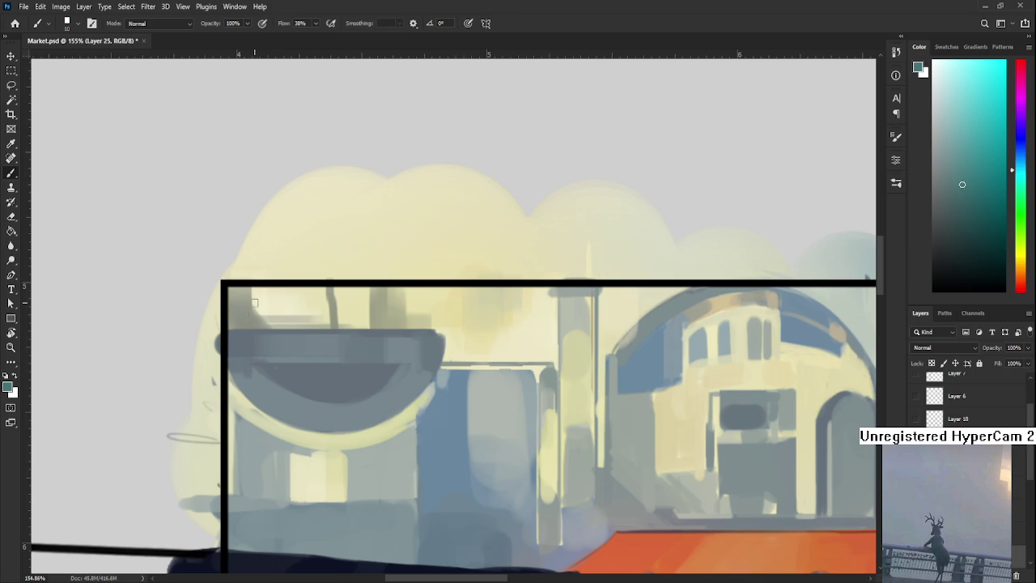
pyautogui.hscroll(-2, 309, 330)
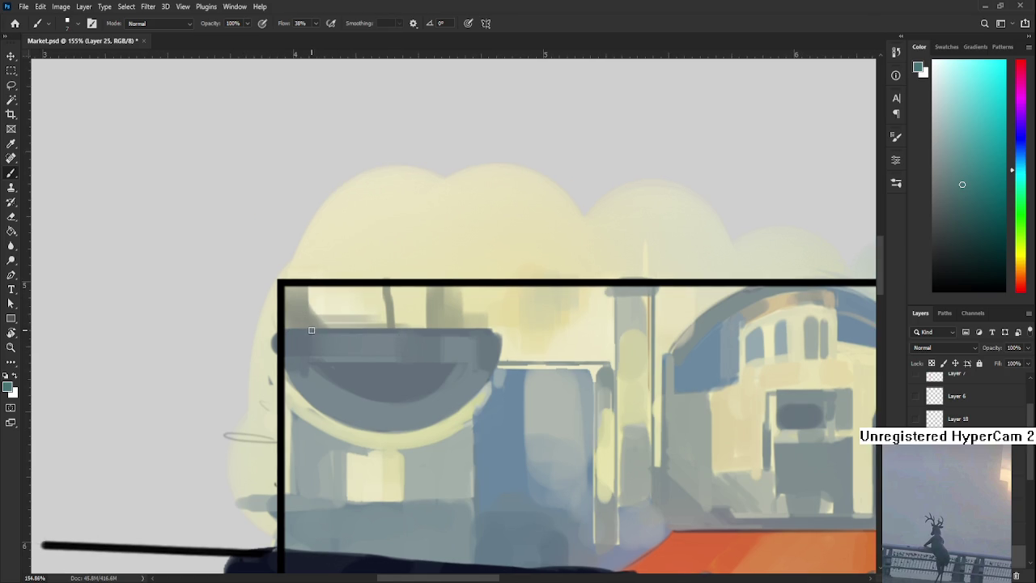
pyautogui.moveTo(316, 331); pyautogui.dragTo(287, 330)
pyautogui.hscroll(1, 340, 342)
pyautogui.moveTo(352, 343); pyautogui.dragTo(325, 341)
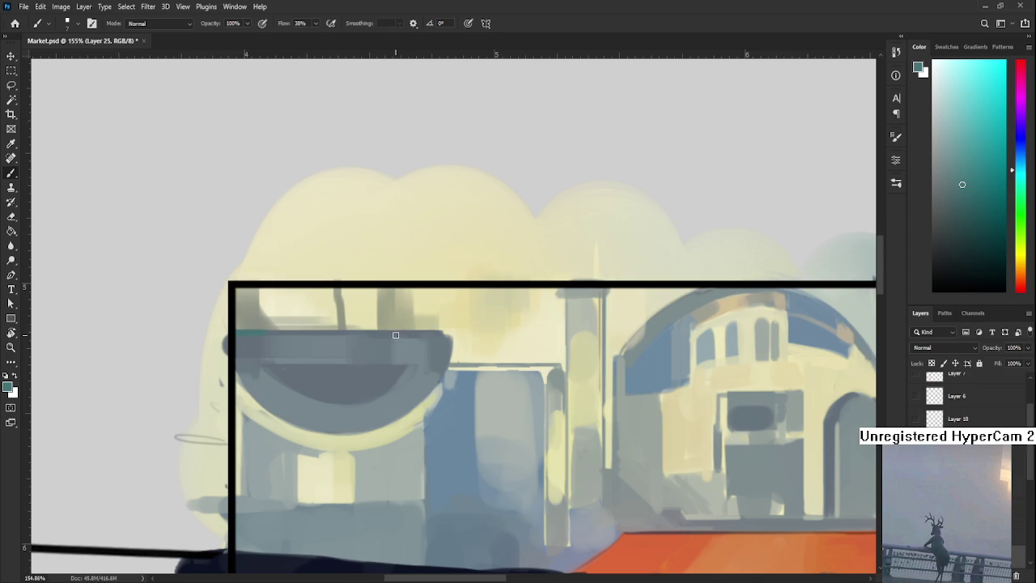
pyautogui.moveTo(339, 408); pyautogui.dragTo(366, 380)
# Enlarge the brush from 8 to 15 and place the Cerbus_Aus3 character image embedded.
pyautogui.press(']')
pyautogui.press(']')
pyautogui.press(']')
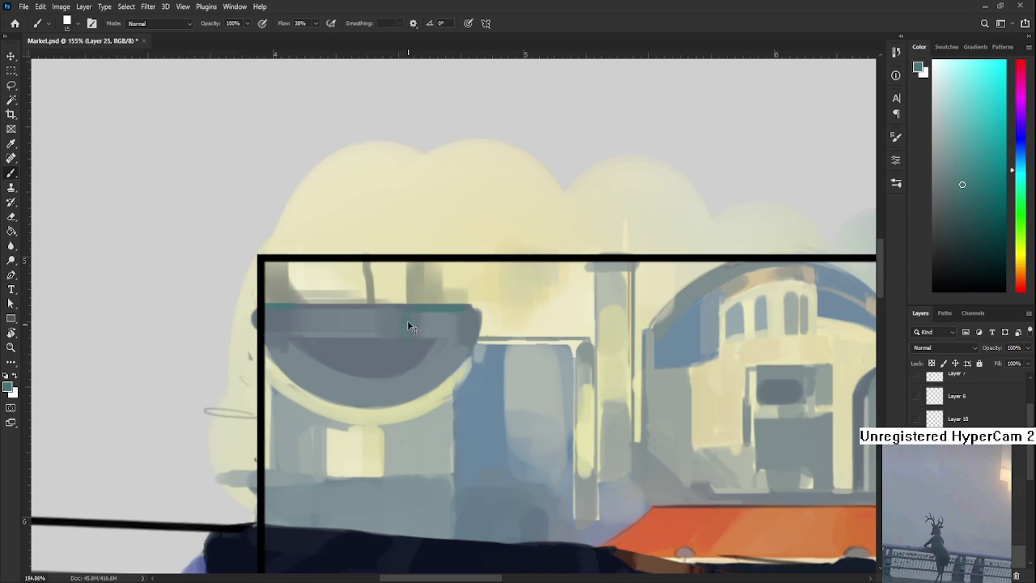
pyautogui.moveTo(407, 349); pyautogui.dragTo(424, 345)
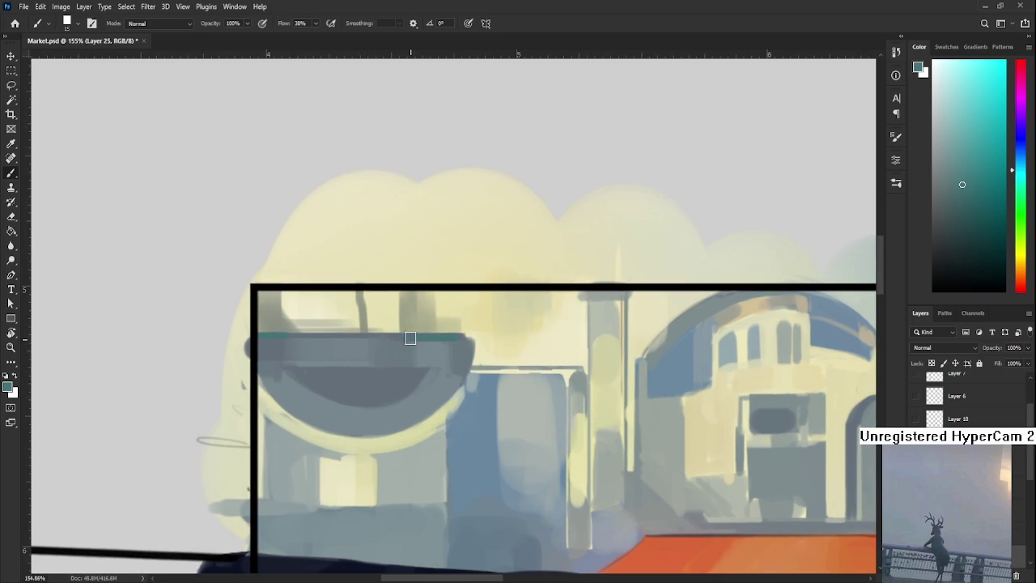
pyautogui.scroll(-5, 478, 352)
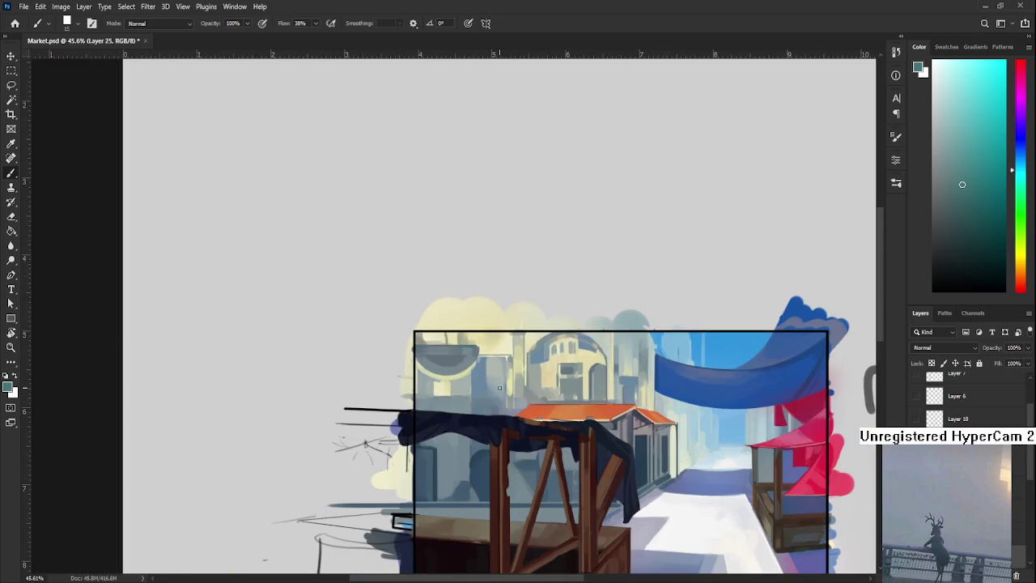
pyautogui.scroll(3, 500, 388)
pyautogui.scroll(2, 501, 381)
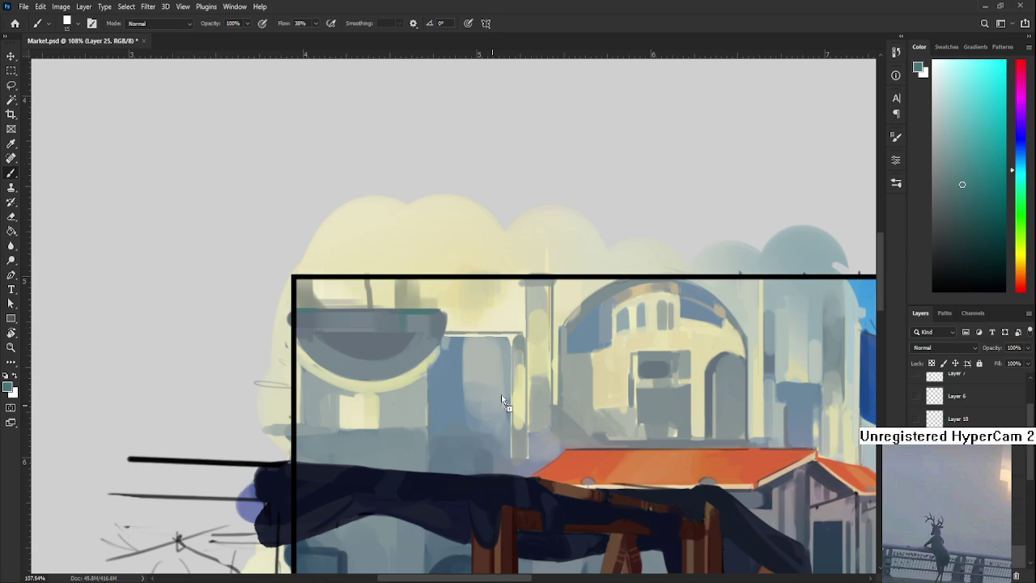
pyautogui.moveTo(489, 413); pyautogui.dragTo(490, 413)
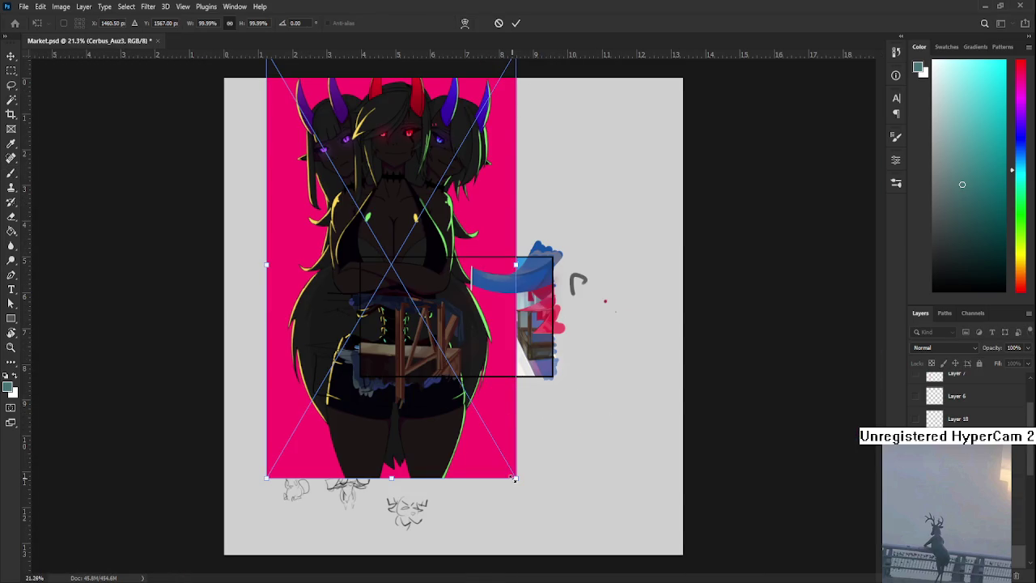
# Scale the Cerbus_Aus3 image to about 40%, move it lower right, and confirm.
pyautogui.moveTo(513, 479); pyautogui.dragTo(641, 450)
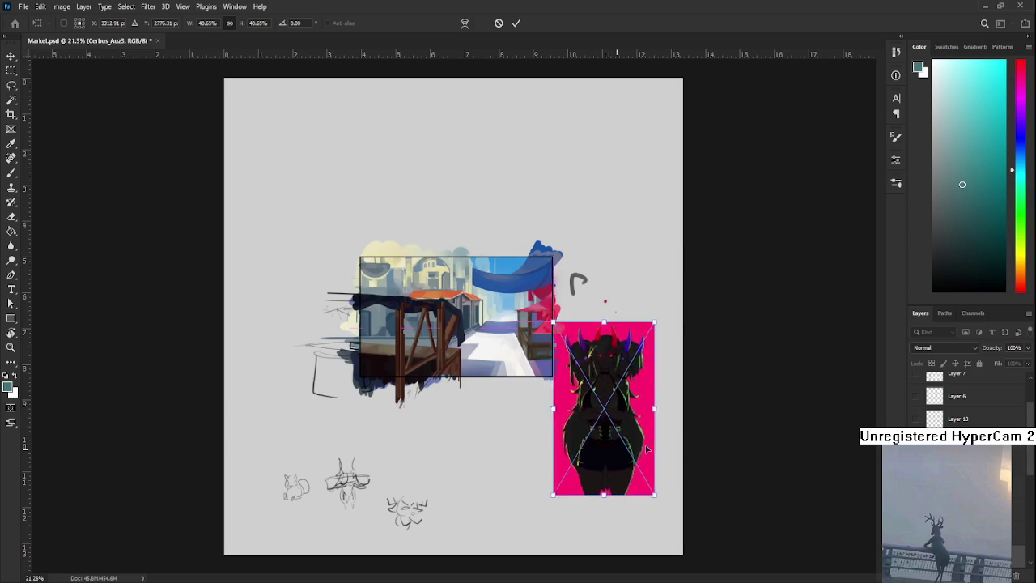
pyautogui.press('Return')
pyautogui.scroll(3, 579, 364)
pyautogui.scroll(3, 577, 354)
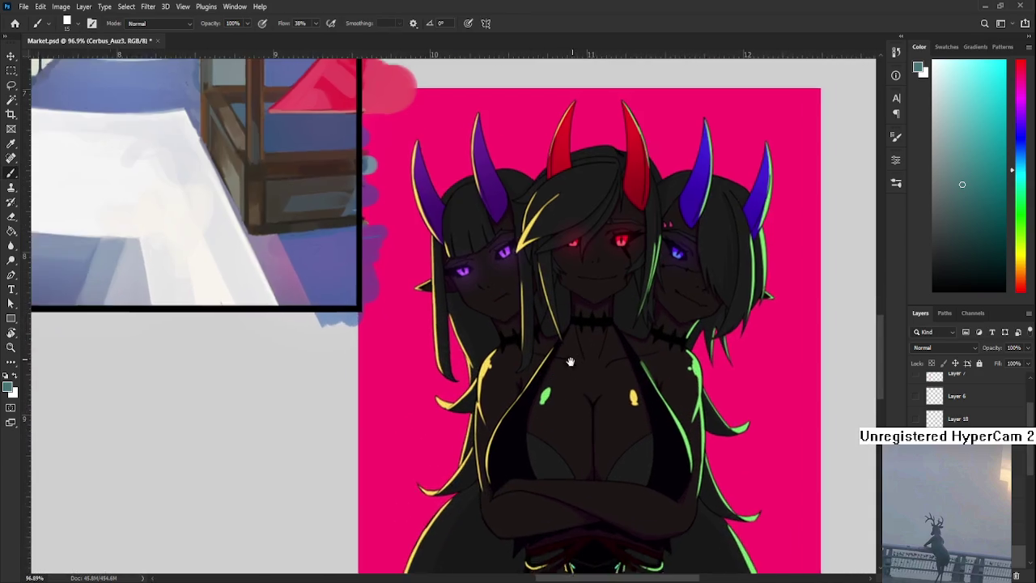
pyautogui.moveTo(576, 354); pyautogui.dragTo(500, 403)
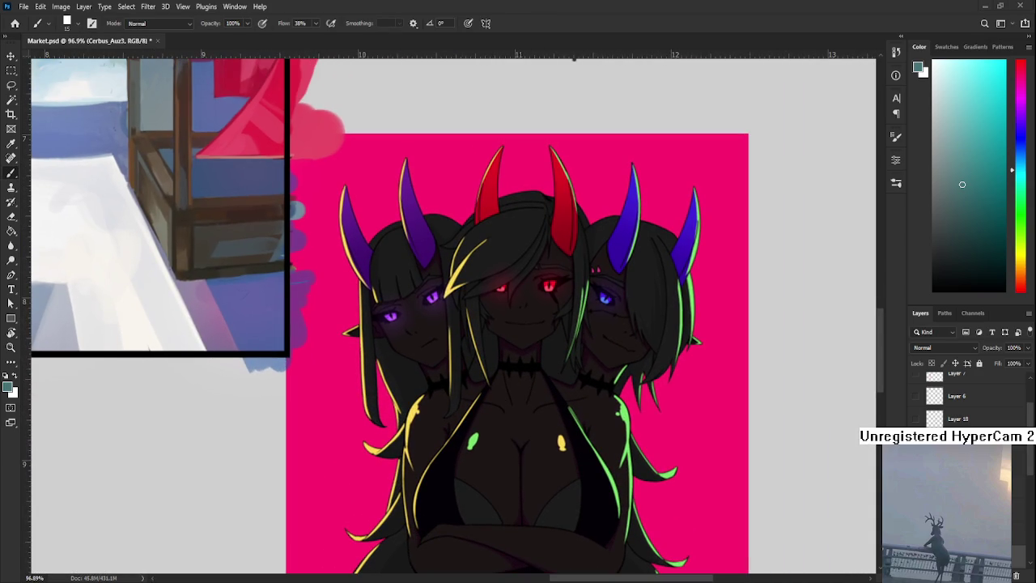
# Zoom and pan to inspect the placed character beside the market painting.
pyautogui.scroll(-2, 488, 424)
pyautogui.moveTo(521, 483); pyautogui.dragTo(548, 299)
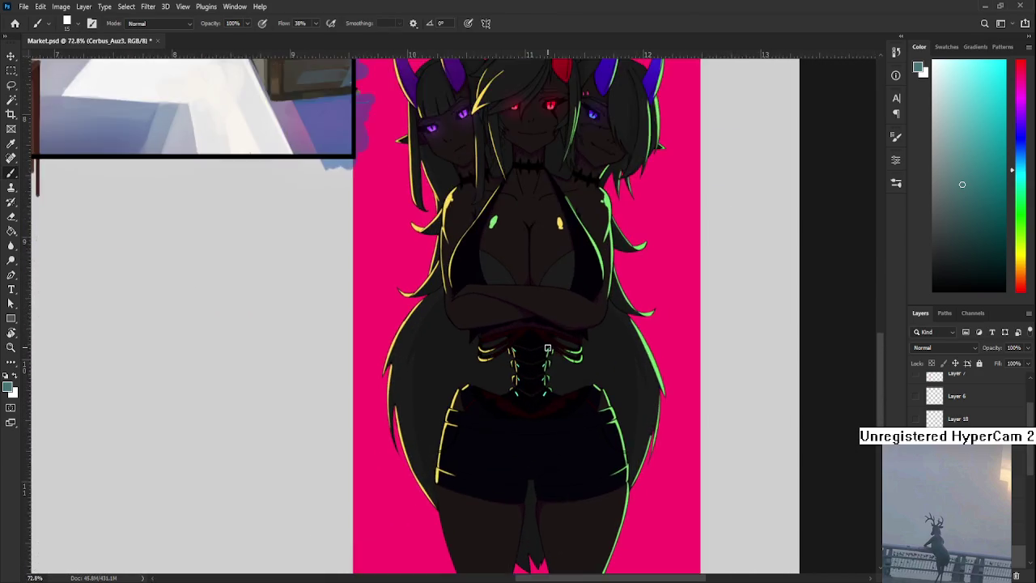
pyautogui.scroll(3, 549, 348)
pyautogui.scroll(2, 548, 348)
pyautogui.scroll(1, 521, 467)
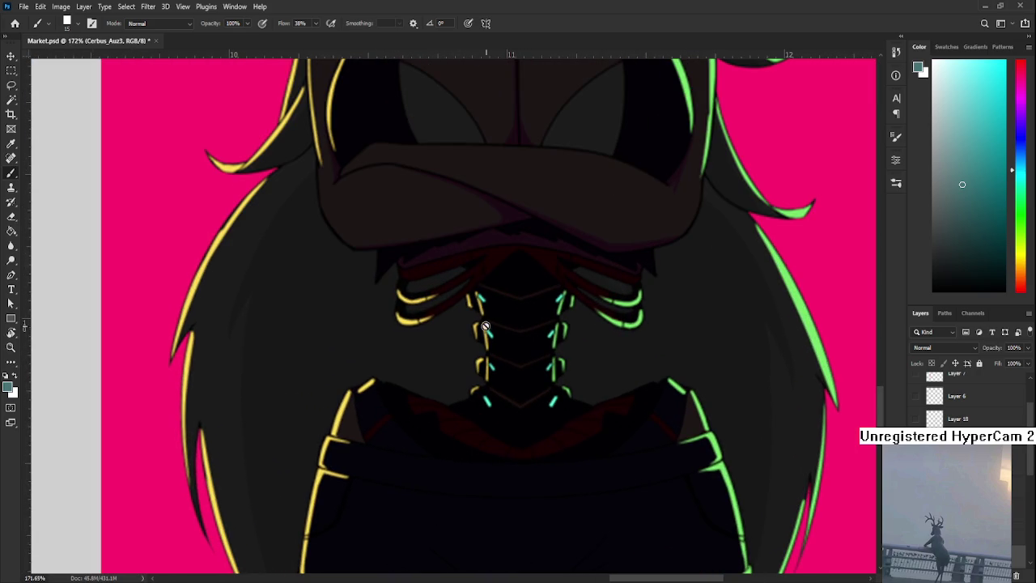
pyautogui.scroll(-3, 536, 349)
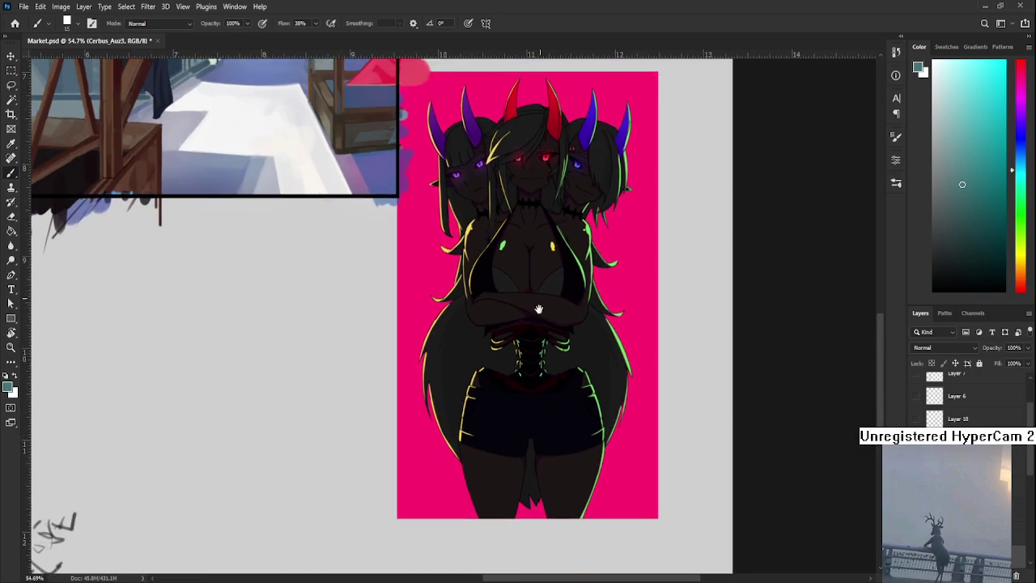
pyautogui.scroll(-1, 276, 402)
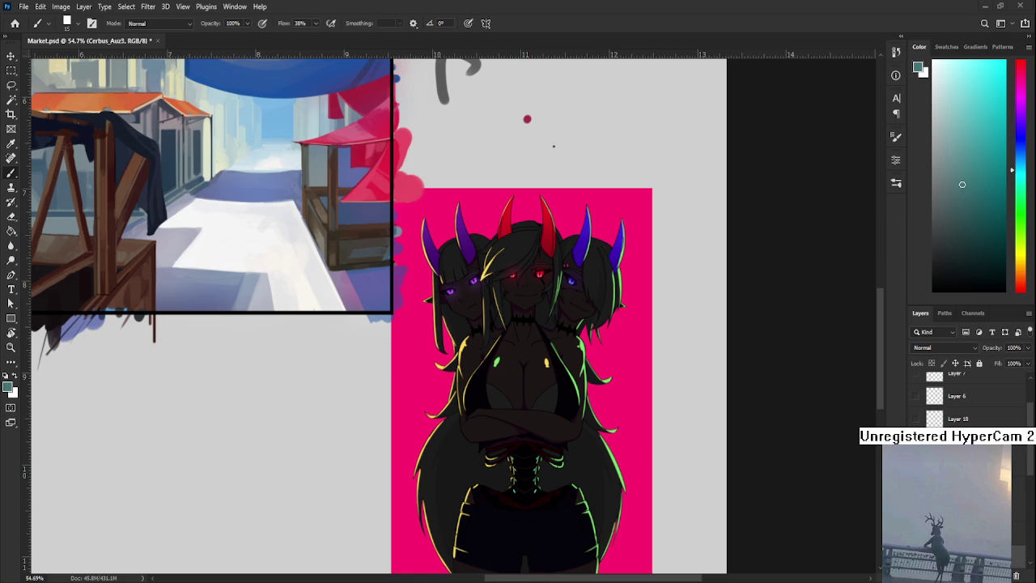
pyautogui.scroll(1, 437, 353)
pyautogui.scroll(1, 437, 354)
pyautogui.scroll(1, 437, 353)
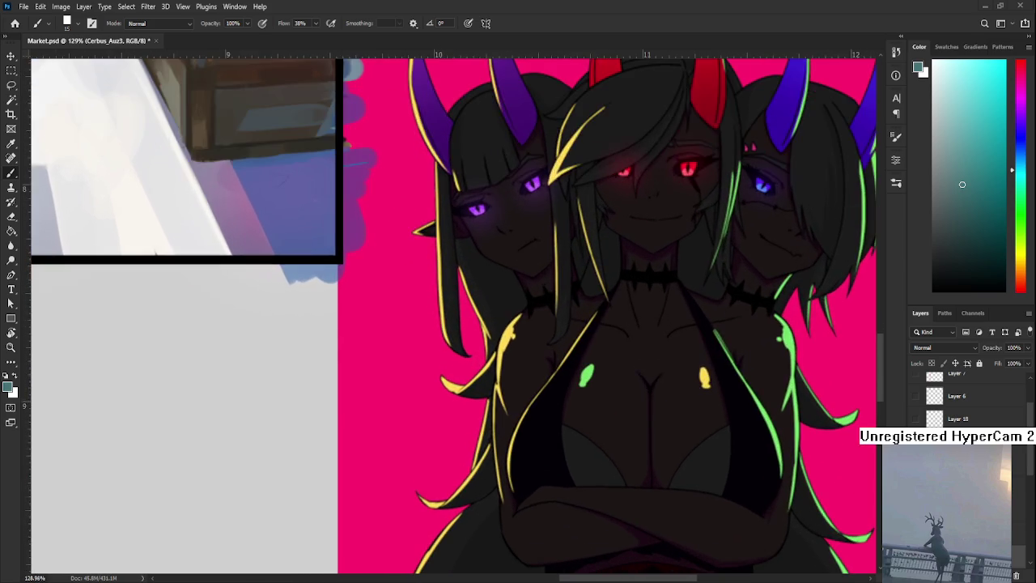
pyautogui.scroll(-2, 567, 376)
pyautogui.scroll(-1, 567, 377)
pyautogui.scroll(-1, 567, 377)
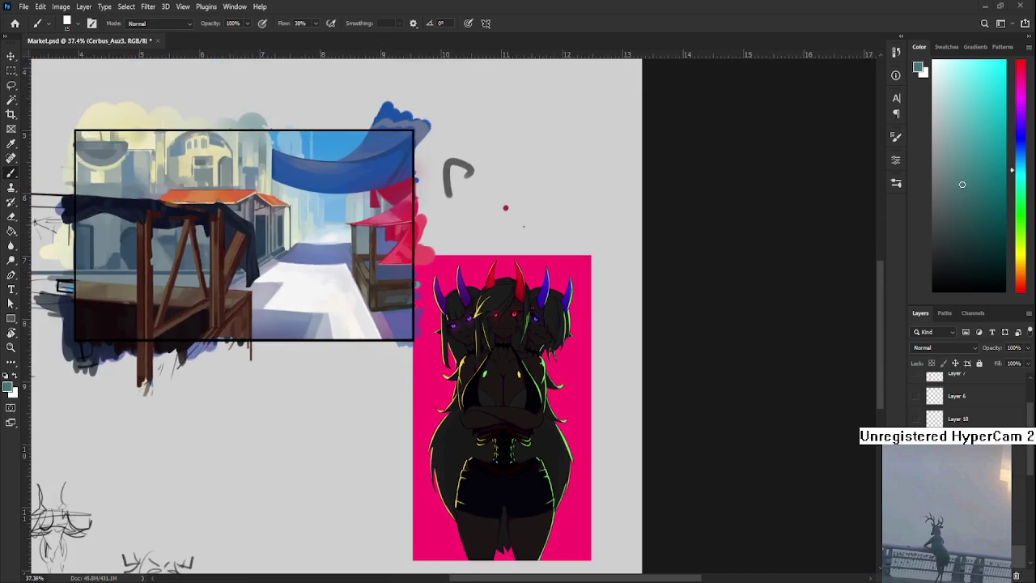
pyautogui.scroll(-1, 567, 377)
pyautogui.scroll(-1, 575, 381)
pyautogui.scroll(1, 575, 381)
pyautogui.scroll(2, 575, 381)
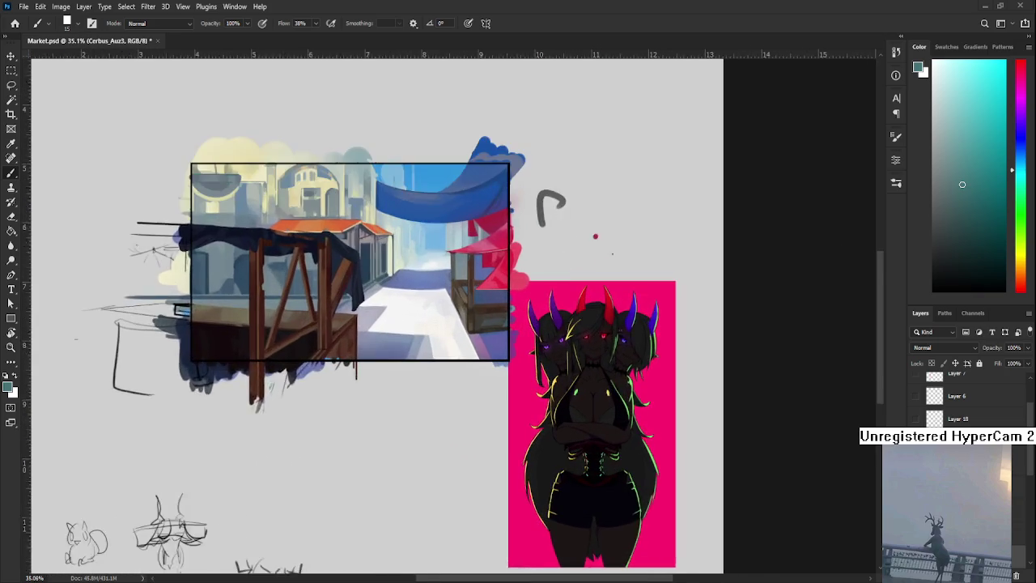
pyautogui.scroll(1, 575, 381)
pyautogui.moveTo(599, 404); pyautogui.dragTo(523, 326)
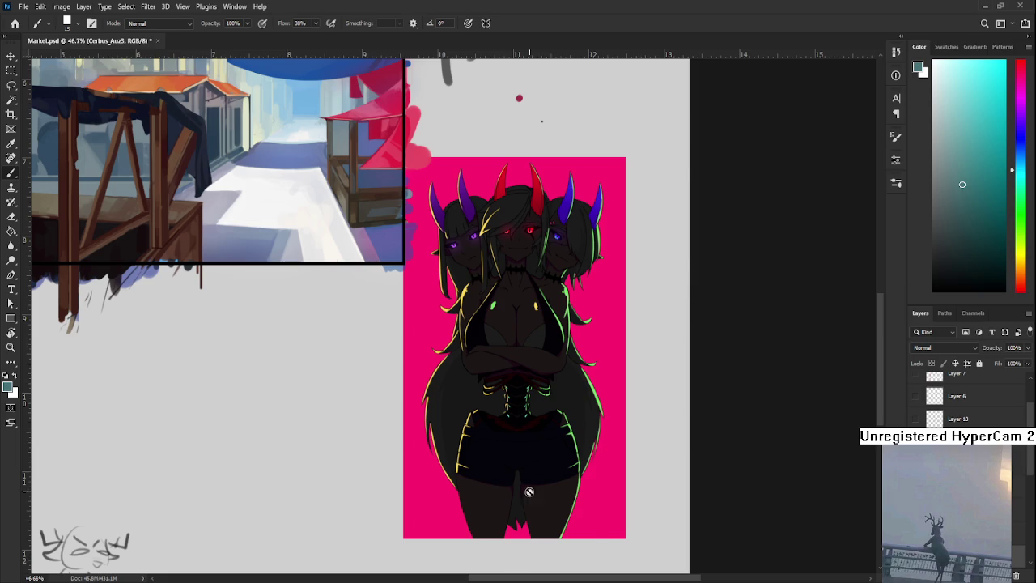
# Delete the Cerbus_Aus3 layer and zoom the market painting to 100%.
pyautogui.scroll(-2, 528, 496)
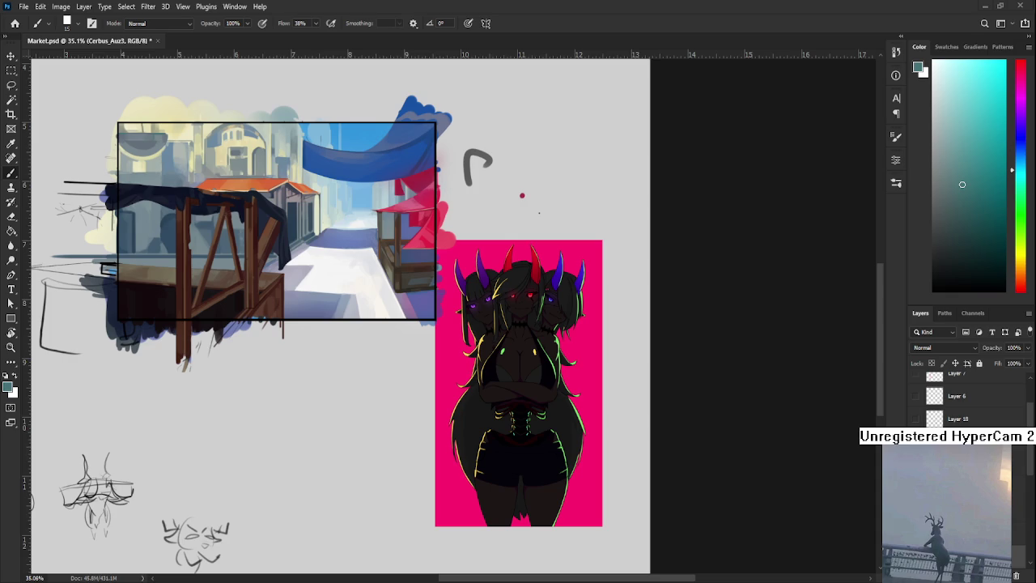
pyautogui.press('Delete')
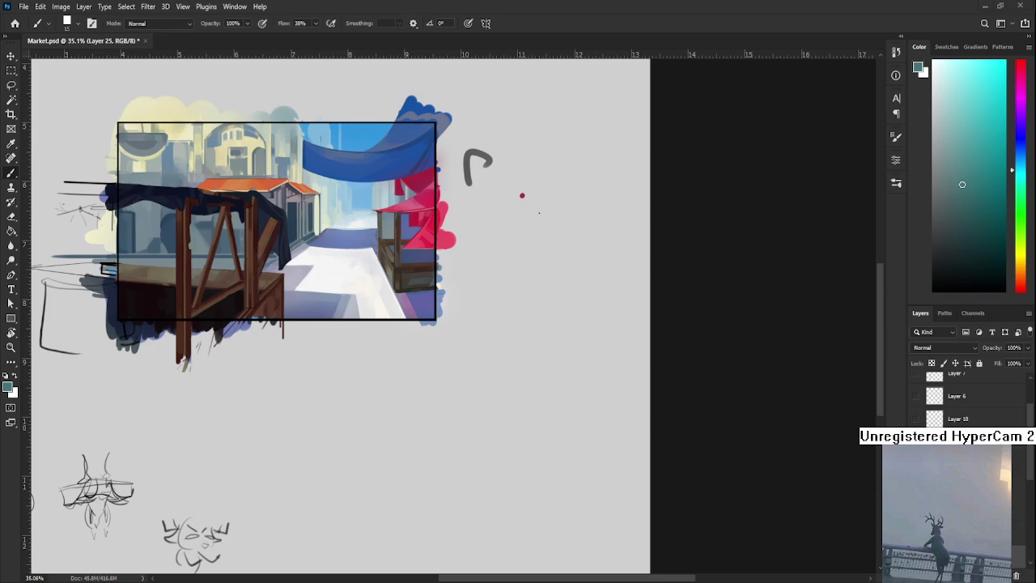
pyautogui.hotkey('ctrl', '+')
pyautogui.hotkey('ctrl', '+')
pyautogui.hotkey('ctrl', '+')
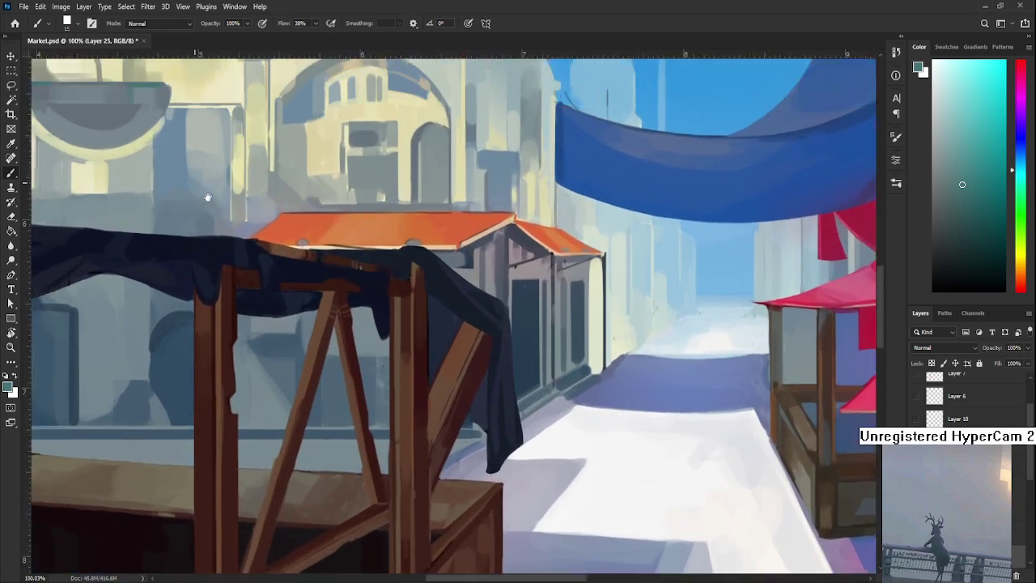
# Zoom in on the grey bowl, sample its greys and check values in grayscale.
pyautogui.moveTo(275, 305); pyautogui.dragTo(549, 305)
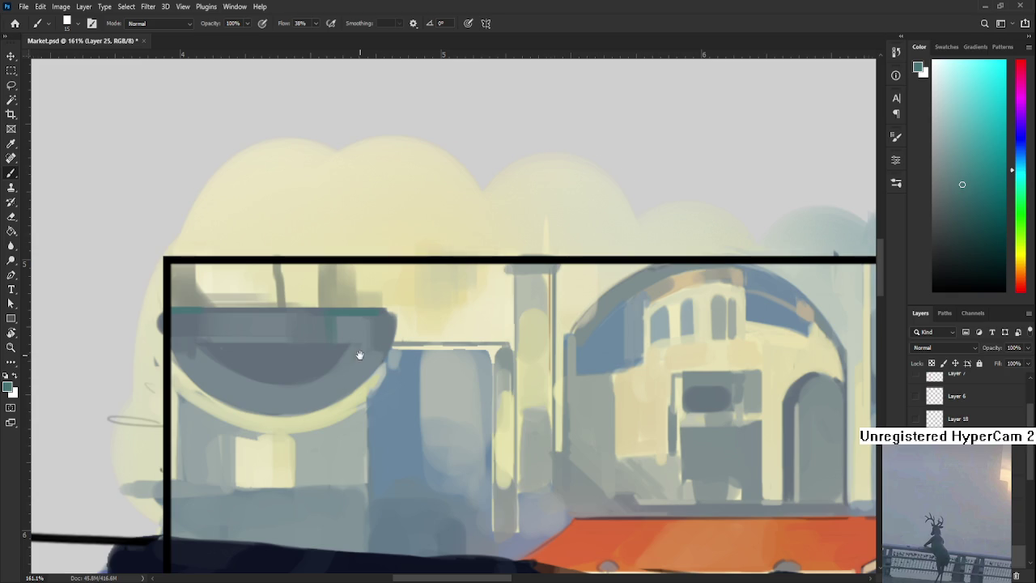
pyautogui.moveTo(361, 356); pyautogui.dragTo(483, 352)
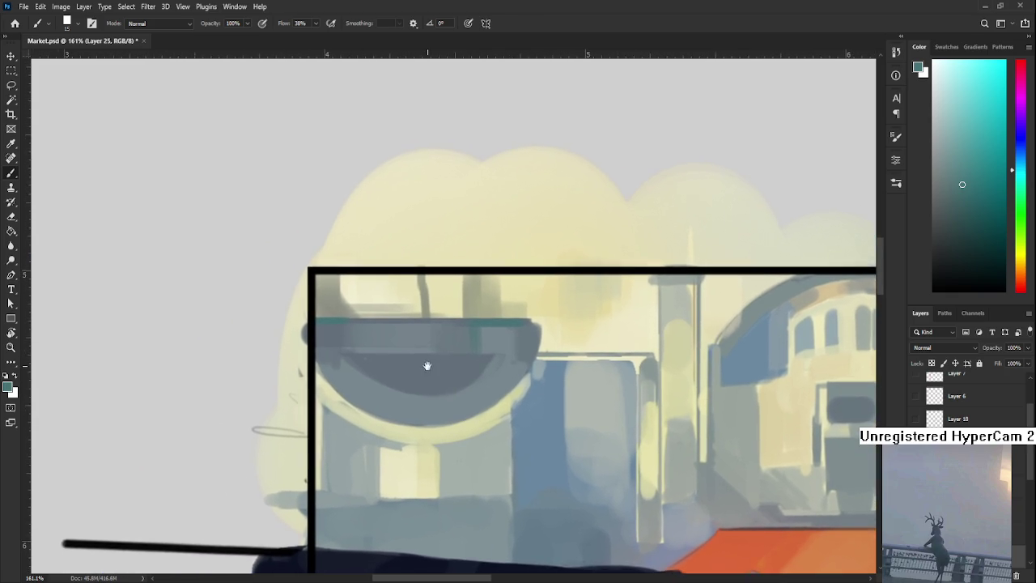
pyautogui.keyDown('alt'); pyautogui.click(353, 376); pyautogui.keyUp('alt')
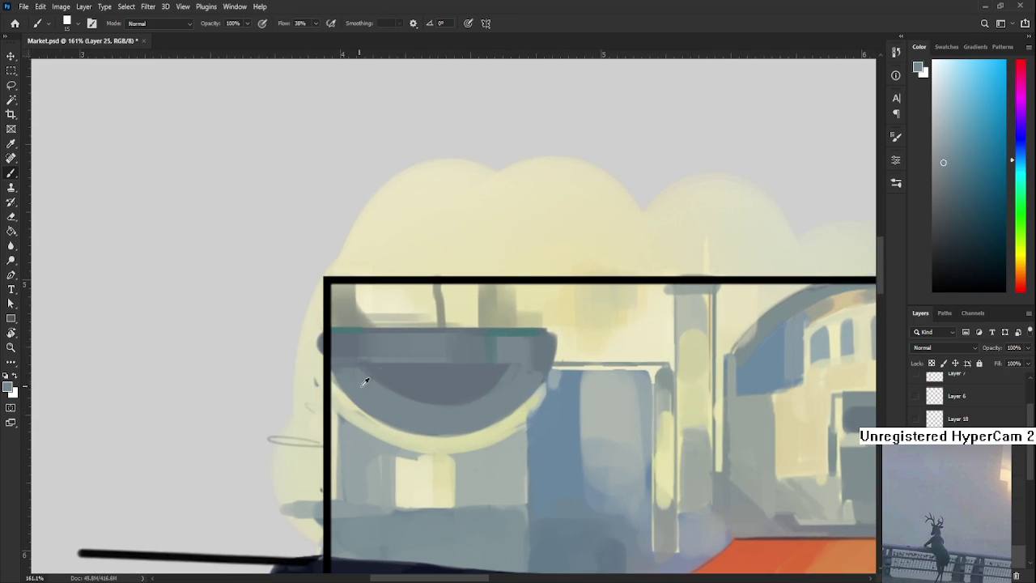
pyautogui.keyDown('alt'); pyautogui.click(375, 376); pyautogui.keyUp('alt')
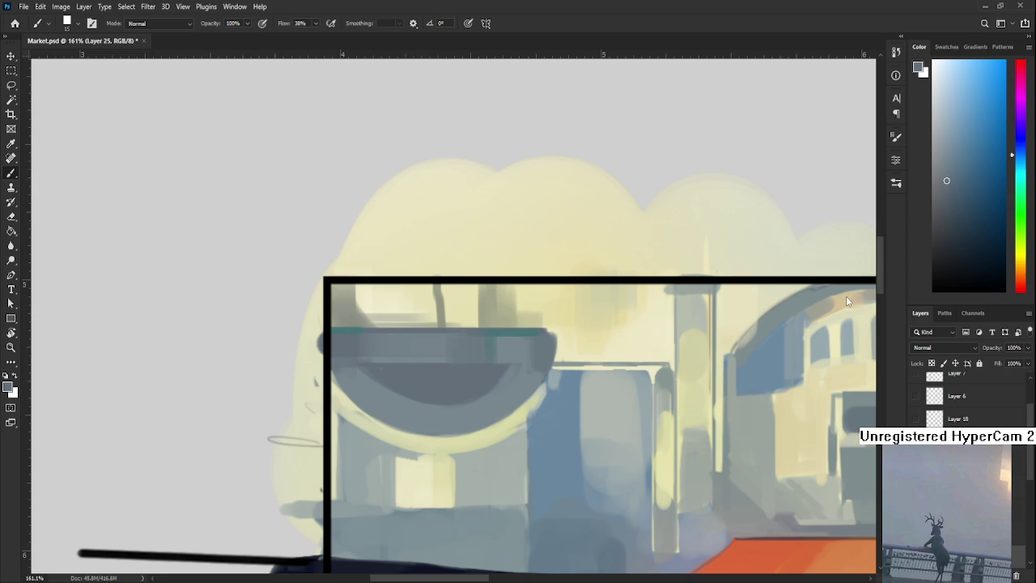
pyautogui.scroll(3, 923, 397)
pyautogui.click(915, 384)
pyautogui.click(915, 384)
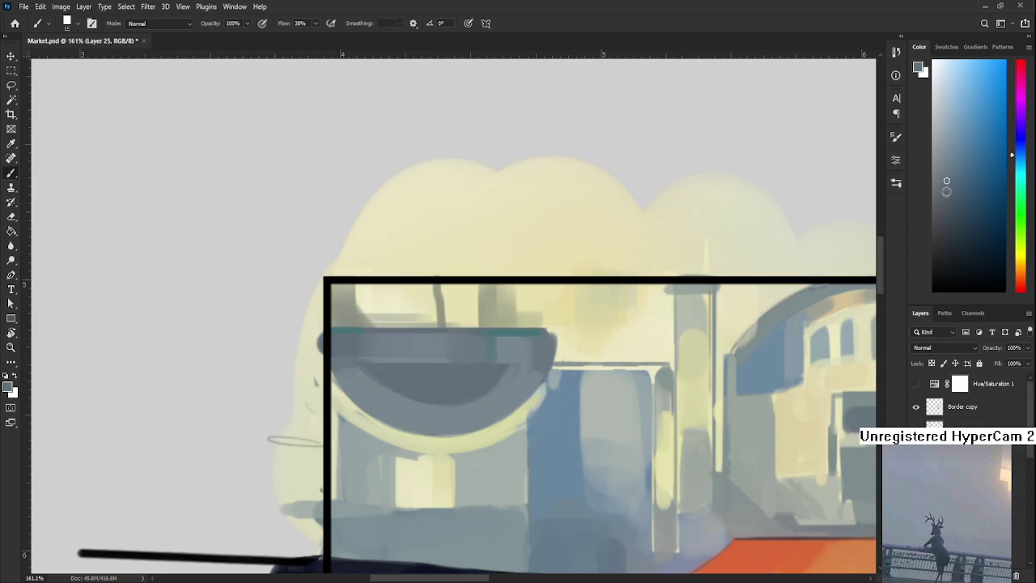
# Paint a dark stroke across the bowl and extend the shadow further left.
pyautogui.moveTo(397, 373)
pyautogui.mouseDown()
pyautogui.moveTo(453, 374)
pyautogui.moveTo(381, 381)
pyautogui.mouseUp()
pyautogui.hotkey('ctrl', 'z')
pyautogui.hotkey('ctrl', 'z')
pyautogui.hotkey('ctrl', 'z')
pyautogui.keyDown('alt'); pyautogui.click(442, 370); pyautogui.keyUp('alt')
pyautogui.keyDown('alt'); pyautogui.click(414, 370); pyautogui.keyUp('alt')
pyautogui.keyDown('alt'); pyautogui.click(411, 398); pyautogui.keyUp('alt')
pyautogui.keyDown('alt'); pyautogui.click(451, 361); pyautogui.keyUp('alt')
pyautogui.keyDown('alt'); pyautogui.click(429, 382); pyautogui.keyUp('alt')
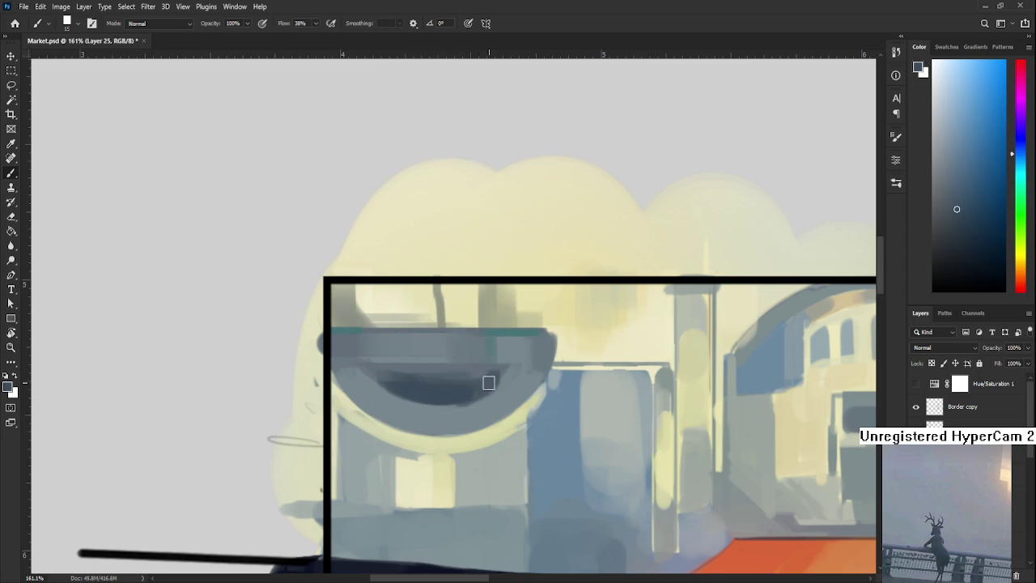
# Sample blue-grey shades from the bowl and extend its shadow to the right.
pyautogui.keyDown('alt'); pyautogui.click(490, 346); pyautogui.keyUp('alt')
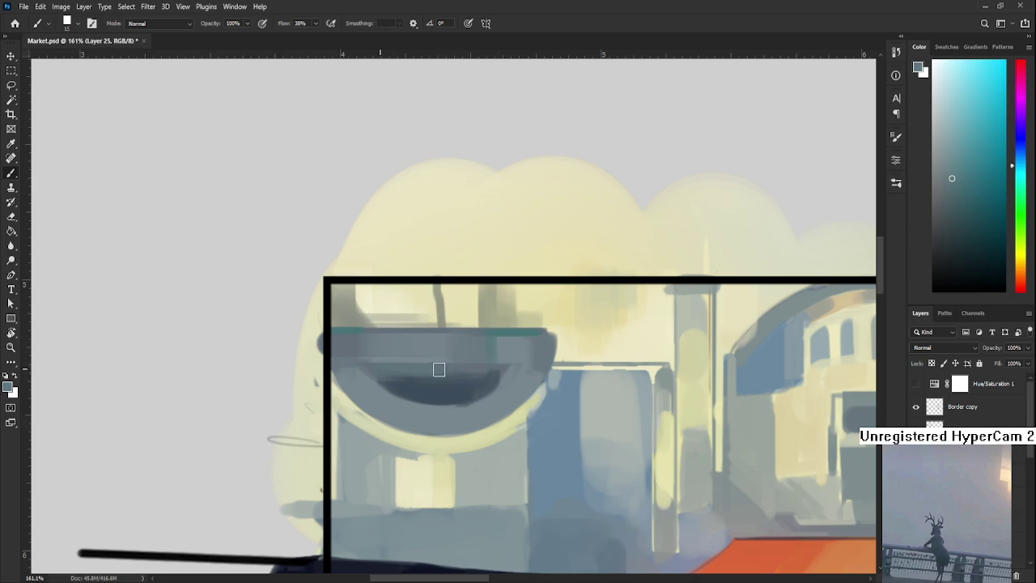
pyautogui.keyDown('alt'); pyautogui.click(440, 390); pyautogui.keyUp('alt')
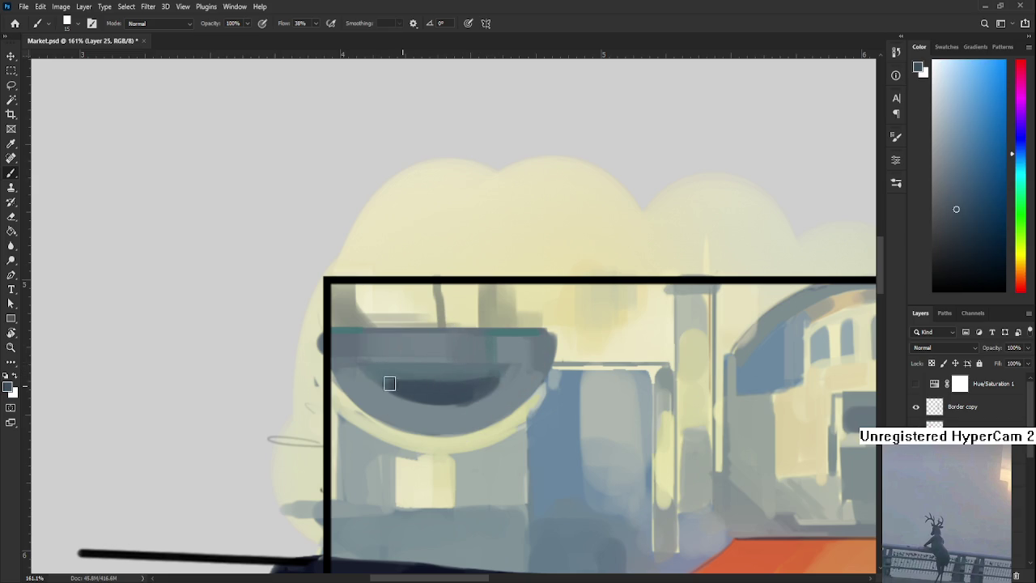
pyautogui.keyDown('alt'); pyautogui.click(401, 364); pyautogui.keyUp('alt')
pyautogui.keyDown('alt'); pyautogui.click(405, 368); pyautogui.keyUp('alt')
pyautogui.keyDown('alt'); pyautogui.click(424, 377); pyautogui.keyUp('alt')
pyautogui.keyDown('alt'); pyautogui.click(461, 366); pyautogui.keyUp('alt')
pyautogui.keyDown('alt'); pyautogui.click(458, 386); pyautogui.keyUp('alt')
pyautogui.moveTo(458, 386); pyautogui.dragTo(490, 377)
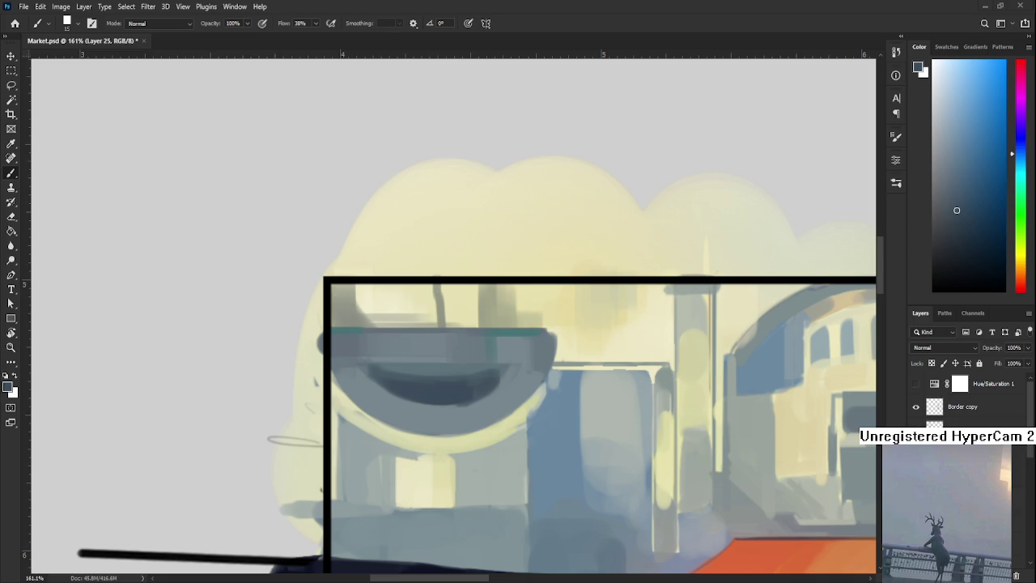
# Darken and widen the bowl's inner shadow band with a darker blue-grey.
pyautogui.keyDown('alt'); pyautogui.click(454, 413); pyautogui.keyUp('alt')
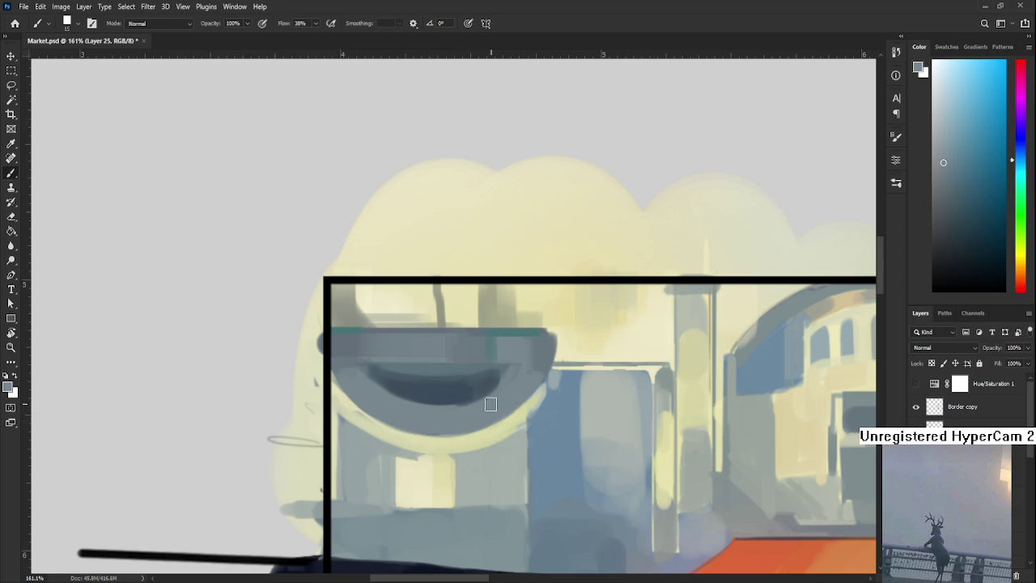
pyautogui.keyDown('alt'); pyautogui.click(448, 398); pyautogui.keyUp('alt')
pyautogui.moveTo(448, 398); pyautogui.dragTo(510, 370)
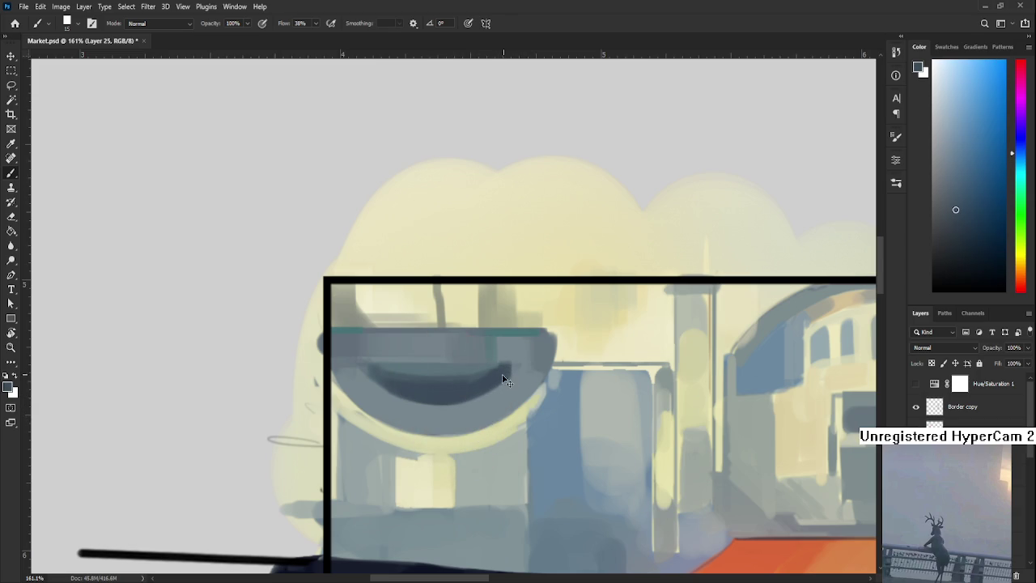
pyautogui.keyDown('alt'); pyautogui.click(441, 381); pyautogui.keyUp('alt')
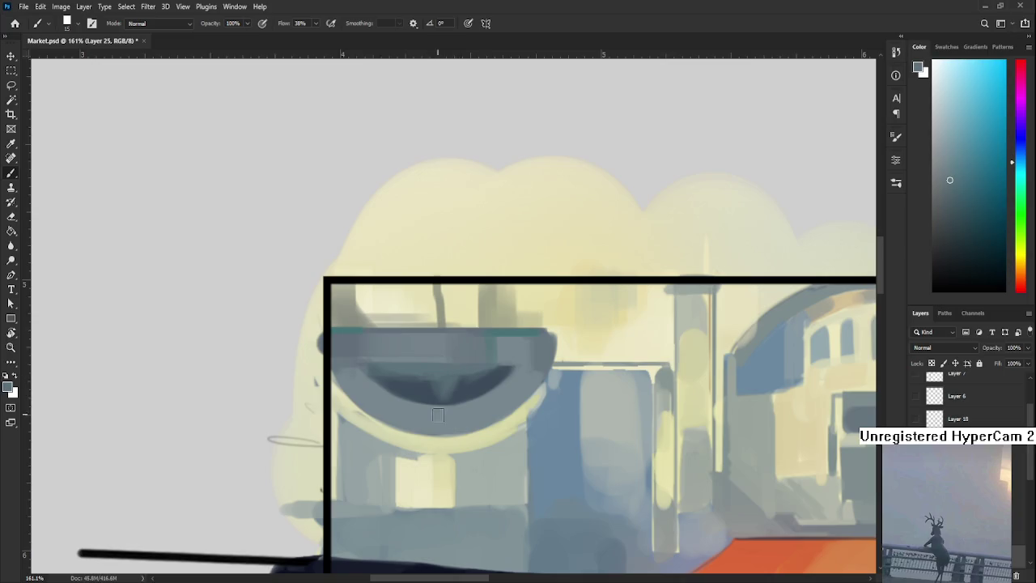
pyautogui.moveTo(447, 402); pyautogui.dragTo(454, 407)
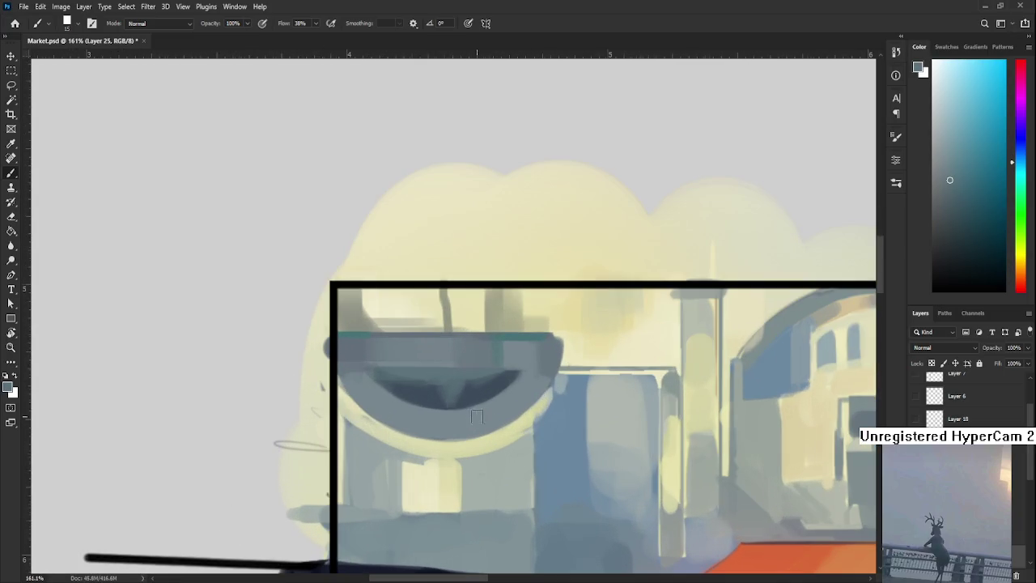
pyautogui.keyDown('alt'); pyautogui.click(441, 401); pyautogui.keyUp('alt')
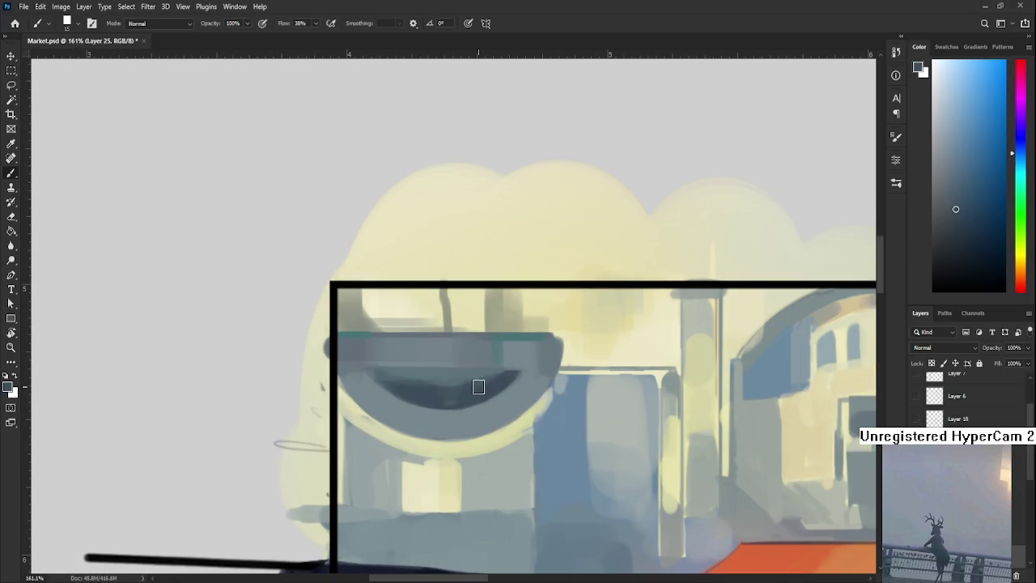
pyautogui.keyDown('alt'); pyautogui.click(449, 389); pyautogui.keyUp('alt')
pyautogui.keyDown('alt'); pyautogui.click(447, 396); pyautogui.keyUp('alt')
pyautogui.keyDown('alt'); pyautogui.click(486, 381); pyautogui.keyUp('alt')
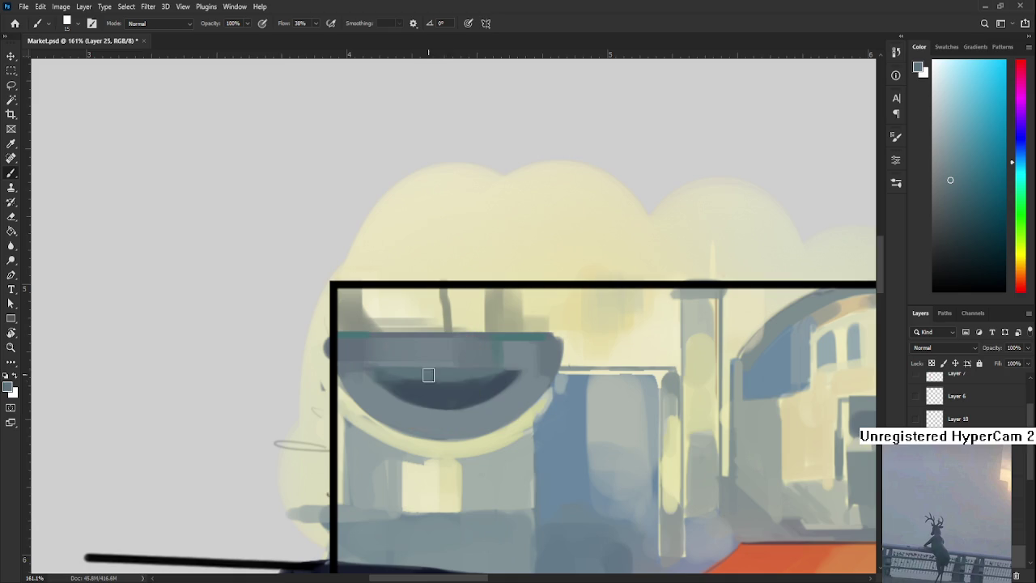
pyautogui.keyDown('alt'); pyautogui.click(447, 402); pyautogui.keyUp('alt')
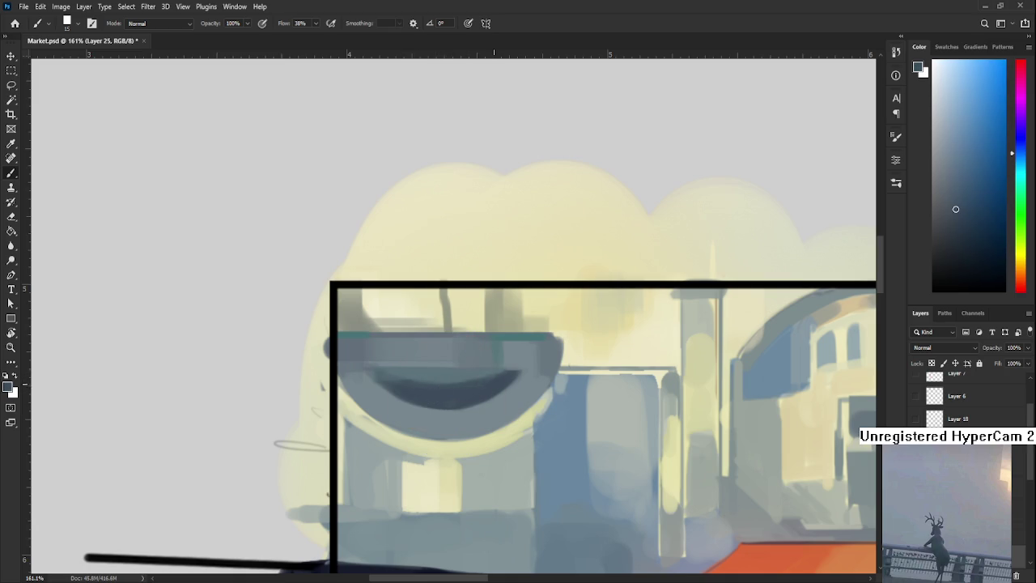
# Rotate the brush tip to 30° and paint lighter grey over the shadow's lower-left.
pyautogui.scroll(-3, 533, 365)
pyautogui.scroll(-3, 533, 360)
pyautogui.scroll(2, 533, 353)
pyautogui.scroll(3, 533, 352)
pyautogui.scroll(1, 533, 352)
pyautogui.scroll(1, 416, 410)
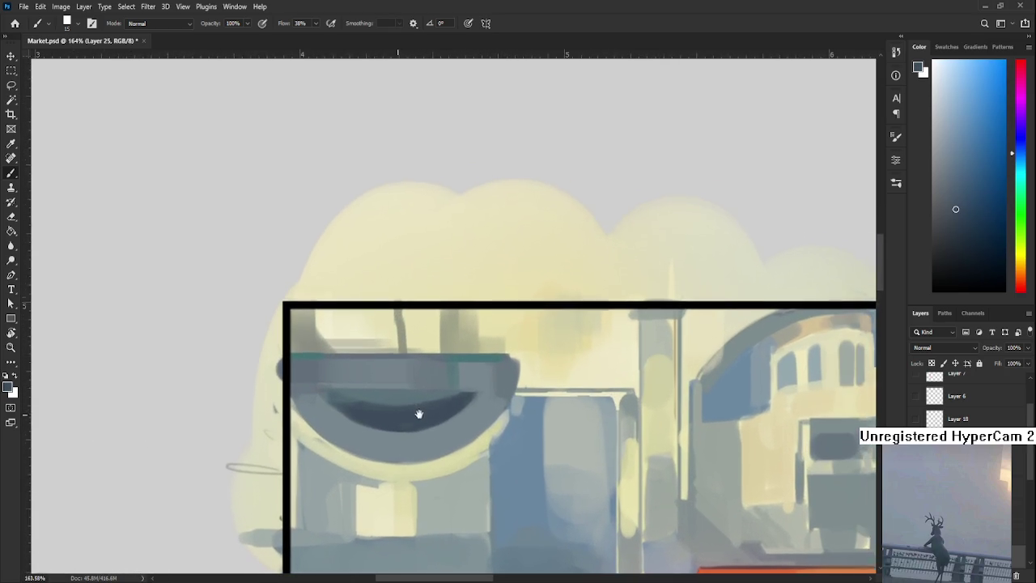
pyautogui.keyDown('alt'); pyautogui.click(371, 415); pyautogui.keyUp('alt')
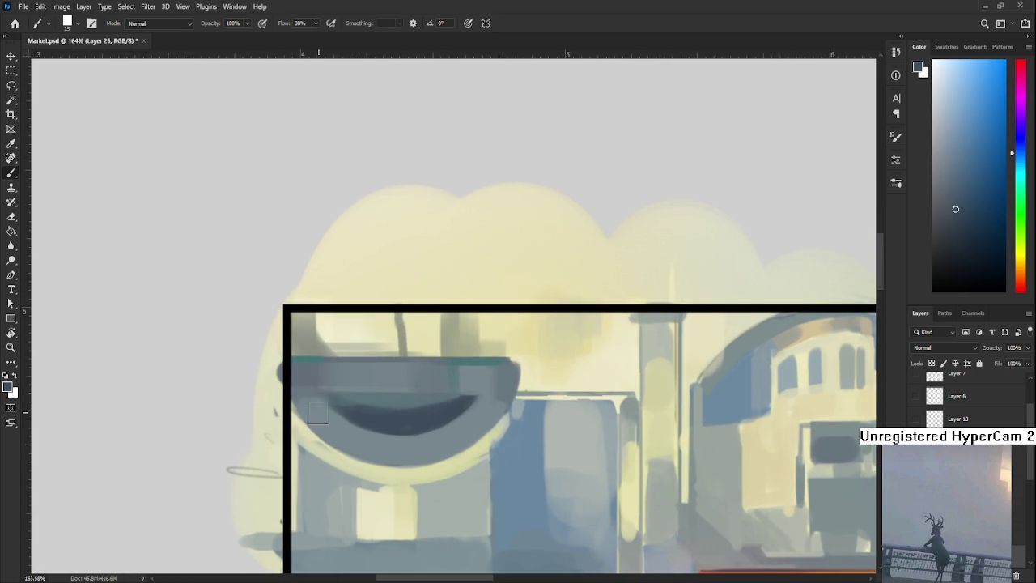
pyautogui.hotkey('shift', 'Right')
pyautogui.hotkey('shift', 'Right')
pyautogui.moveTo(301, 398)
pyautogui.mouseDown()
pyautogui.moveTo(374, 452)
pyautogui.moveTo(361, 447)
pyautogui.mouseUp()
# Try a dark trial stroke across the bowl, compare it, and undo it.
pyautogui.keyDown('alt'); pyautogui.click(381, 439); pyautogui.keyUp('alt')
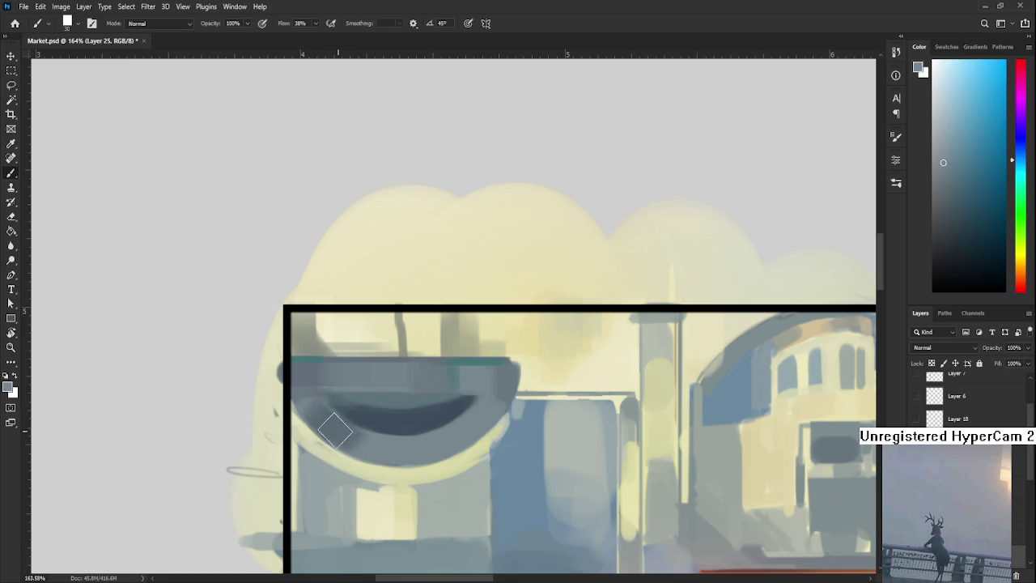
pyautogui.scroll(-2, 456, 370)
pyautogui.keyDown('alt'); pyautogui.click(479, 366); pyautogui.keyUp('alt')
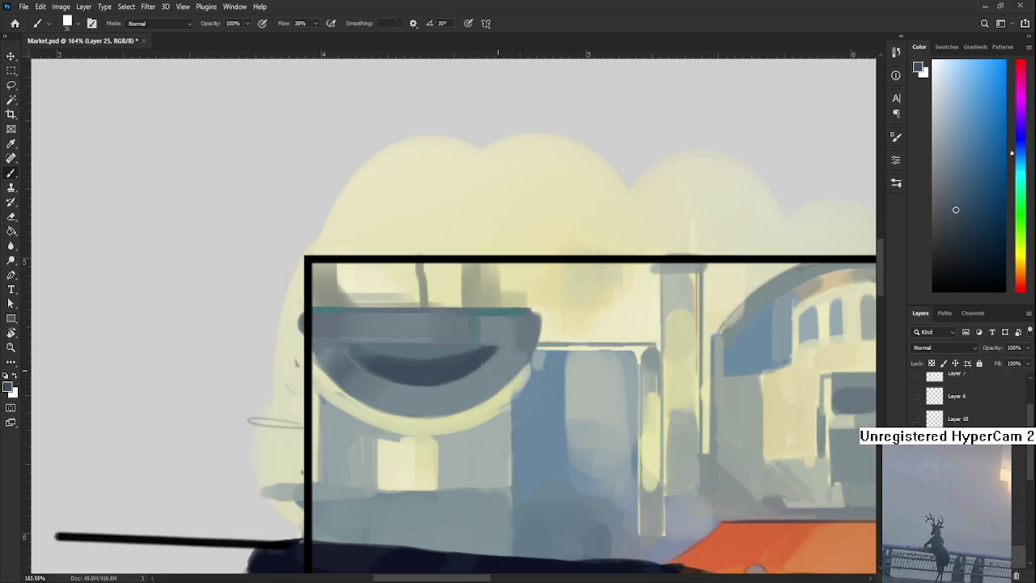
pyautogui.moveTo(518, 349); pyautogui.dragTo(446, 404)
pyautogui.hotkey('ctrl', 'z')
pyautogui.hotkey('ctrl', 'shift', 'z')
pyautogui.hotkey('ctrl', 'z')
# Resample lighter and alternate grey tones from the bowl to compare.
pyautogui.keyDown('alt'); pyautogui.click(464, 384); pyautogui.keyUp('alt')
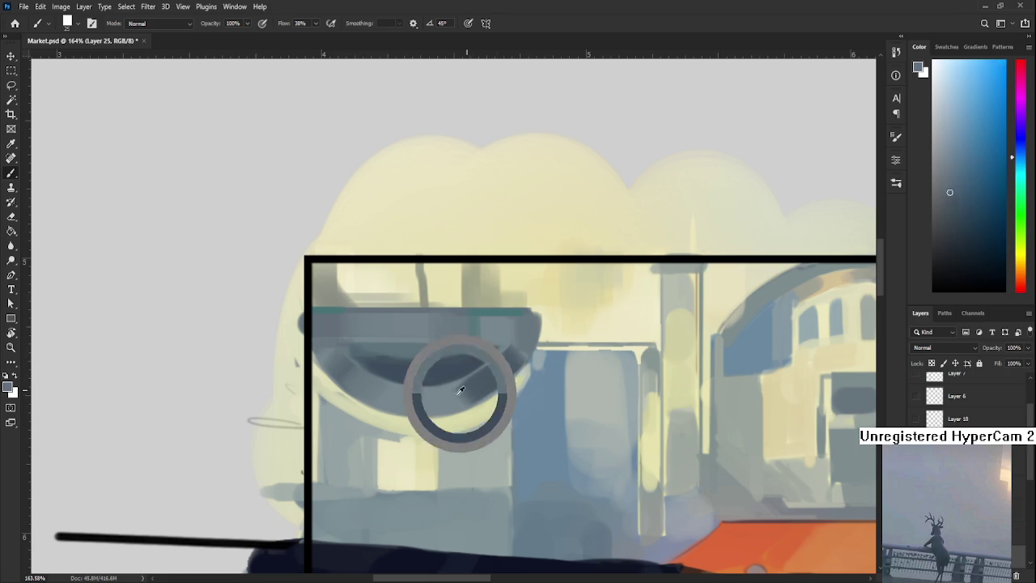
pyautogui.keyDown('alt'); pyautogui.click(495, 381); pyautogui.keyUp('alt')
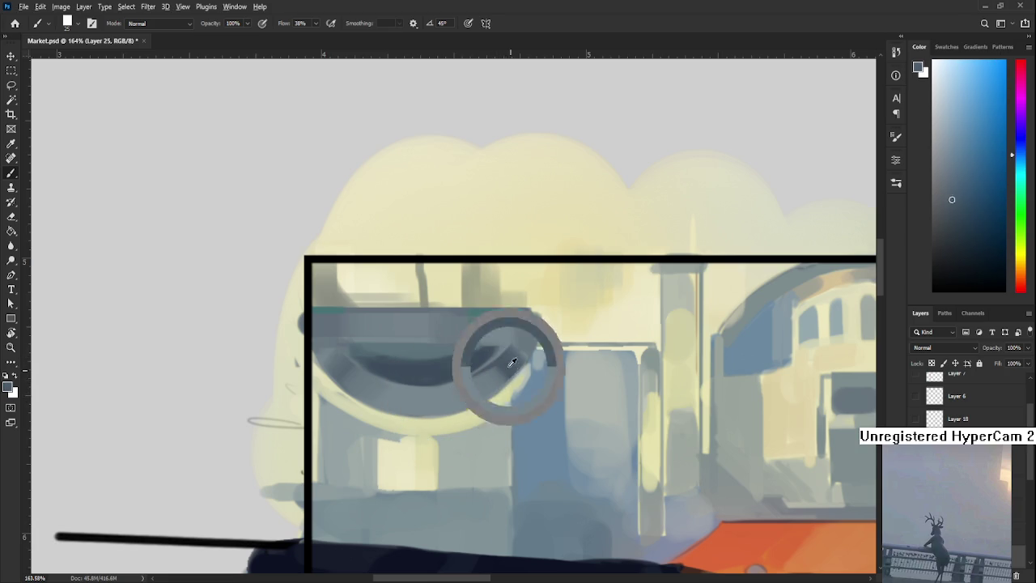
pyautogui.keyDown('alt'); pyautogui.click(446, 399); pyautogui.keyUp('alt')
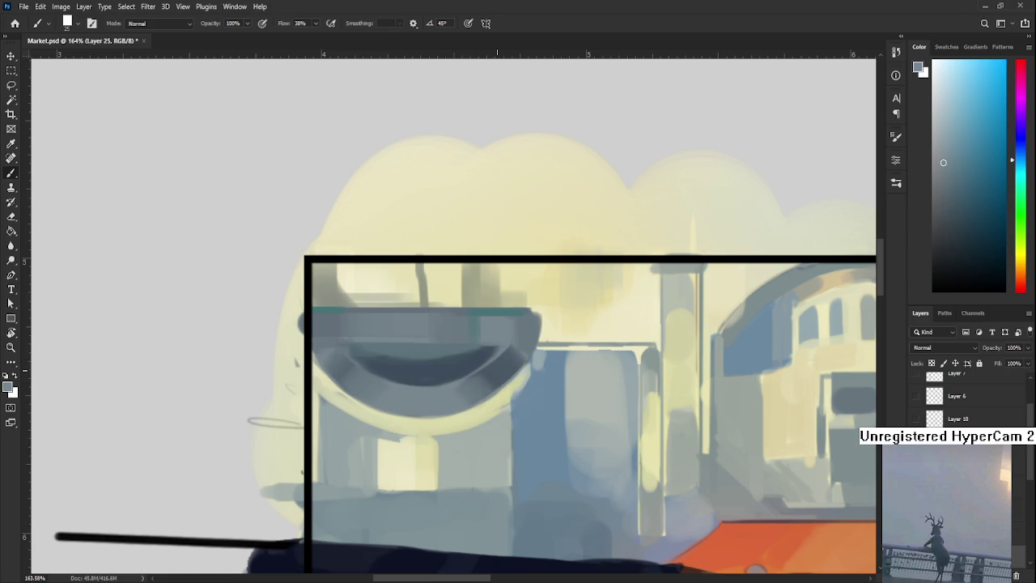
pyautogui.scroll(-5, 497, 356)
pyautogui.scroll(1, 498, 357)
pyautogui.scroll(-1, 497, 356)
pyautogui.scroll(5, 495, 356)
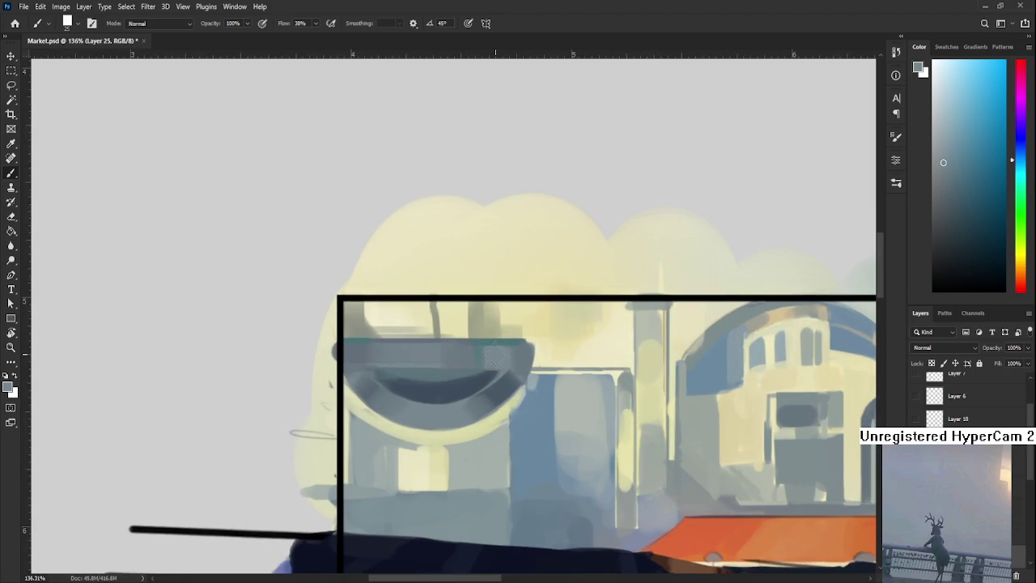
pyautogui.scroll(-1, 496, 356)
# Settle on a darker shade from the bowl for the next strokes.
pyautogui.keyDown('alt'); pyautogui.click(483, 376); pyautogui.keyUp('alt')
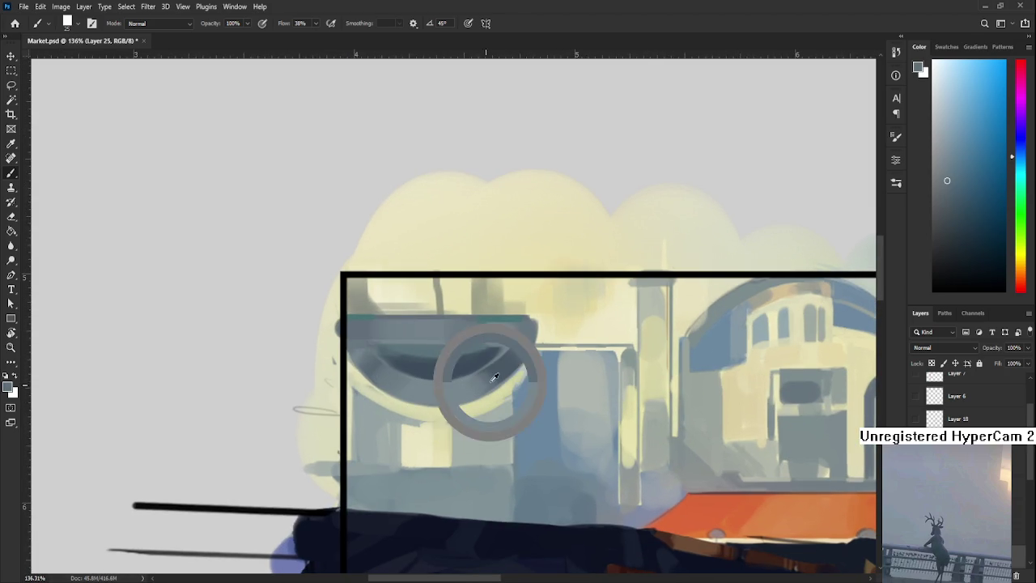
pyautogui.keyDown('alt'); pyautogui.click(490, 381); pyautogui.keyUp('alt')
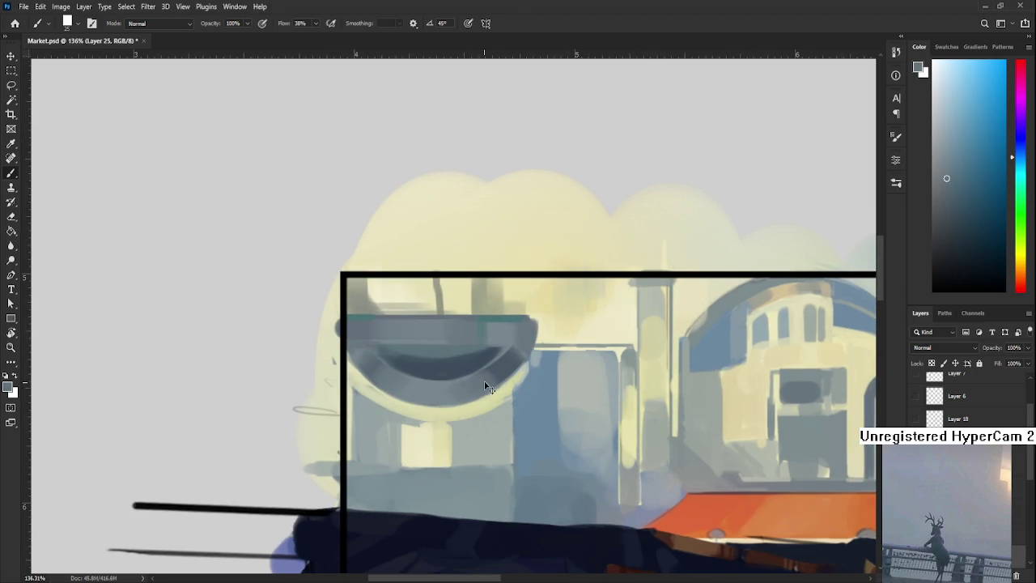
pyautogui.keyDown('alt'); pyautogui.click(482, 387); pyautogui.keyUp('alt')
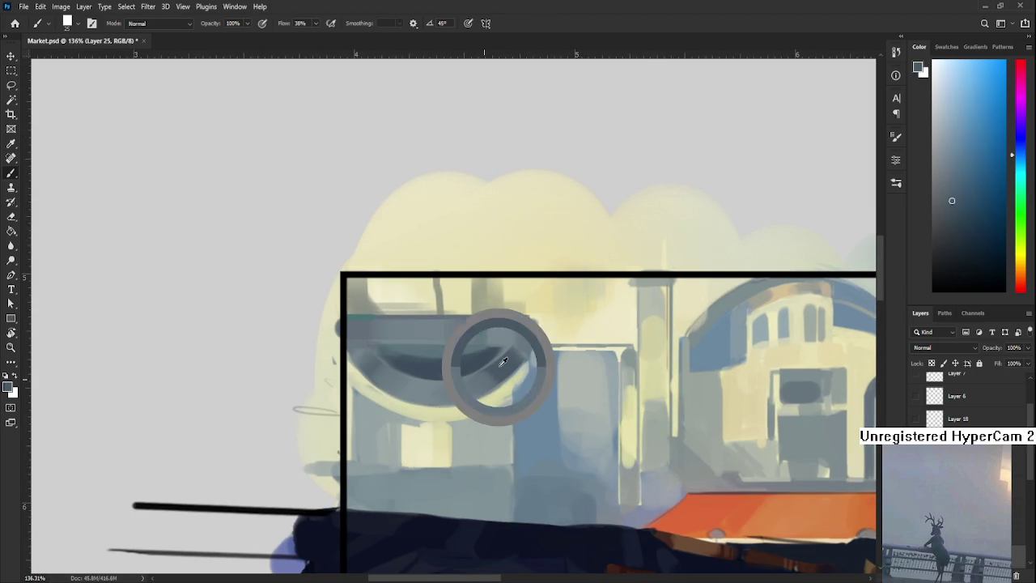
pyautogui.moveTo(491, 348); pyautogui.dragTo(453, 421)
pyautogui.keyDown('alt'); pyautogui.click(465, 405); pyautogui.keyUp('alt')
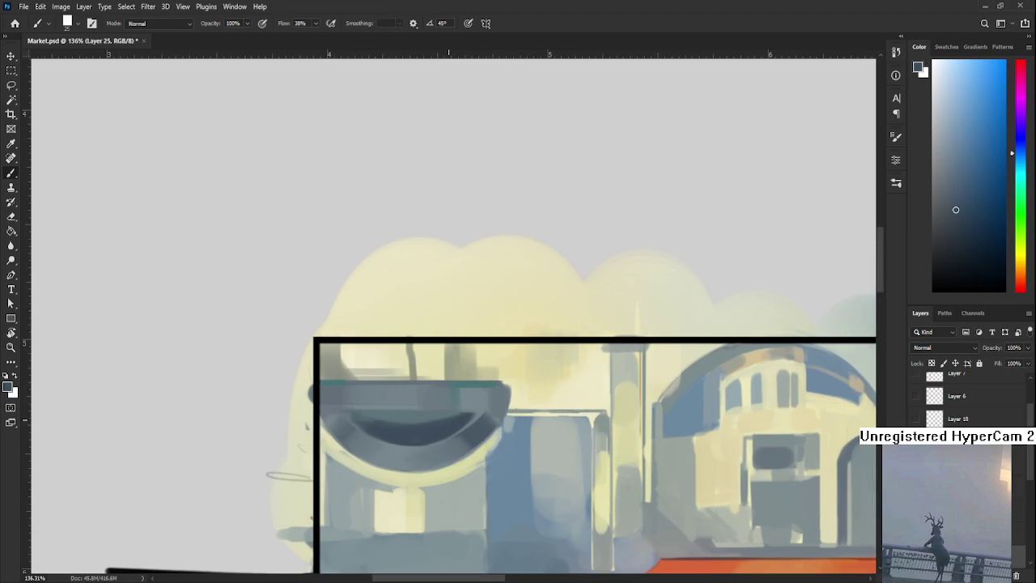
pyautogui.click(973, 248)
# Paint a short dark stroke along the bottom of the bowl.
pyautogui.moveTo(409, 442); pyautogui.dragTo(422, 436)
pyautogui.scroll(-2, 421, 332)
pyautogui.scroll(-2, 421, 332)
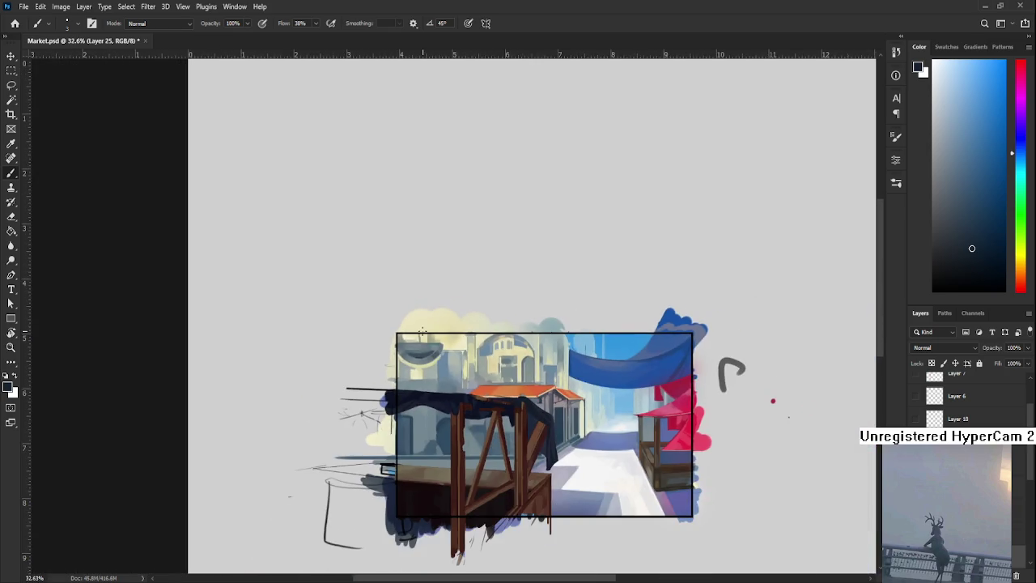
pyautogui.scroll(2, 421, 332)
pyautogui.scroll(-2, 429, 361)
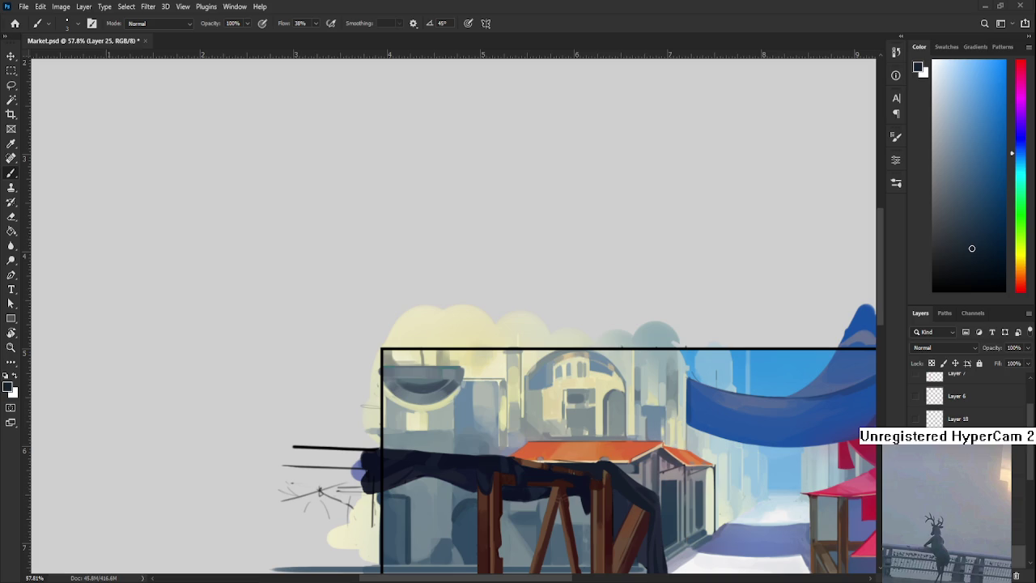
pyautogui.scroll(1, 463, 362)
pyautogui.scroll(2, 973, 405)
# Check values in grayscale, then hide the Hue/Saturation 1 adjustment for full colour.
pyautogui.click(917, 382)
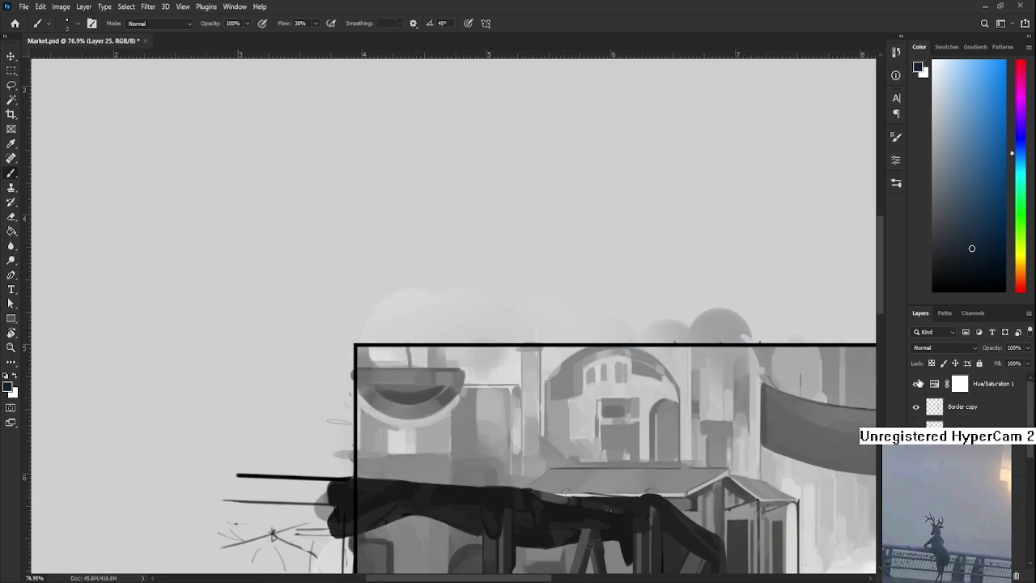
pyautogui.scroll(-3, 569, 356)
pyautogui.scroll(2, 569, 356)
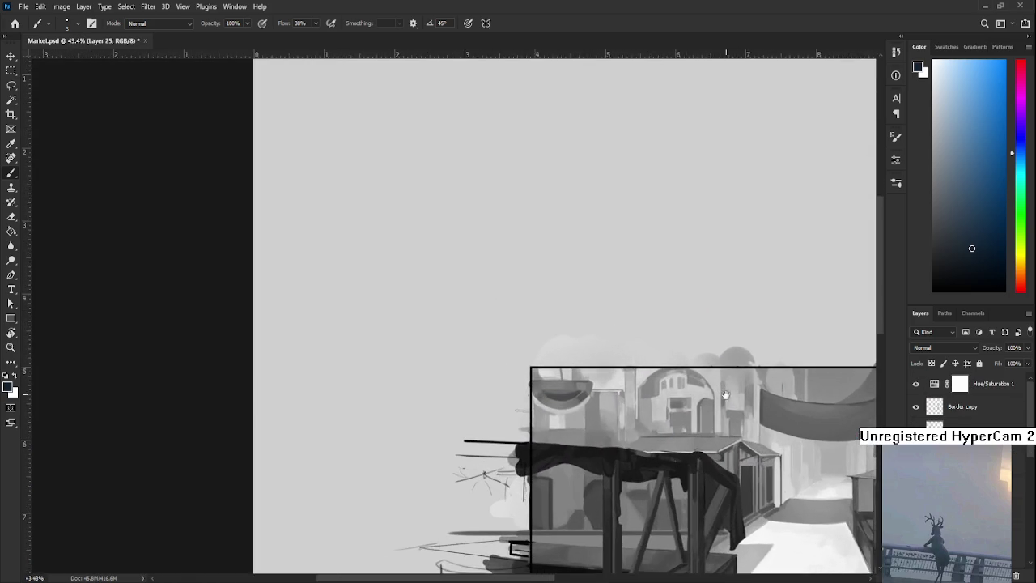
pyautogui.scroll(1, 569, 356)
pyautogui.moveTo(569, 356); pyautogui.dragTo(553, 332)
pyautogui.click(915, 383)
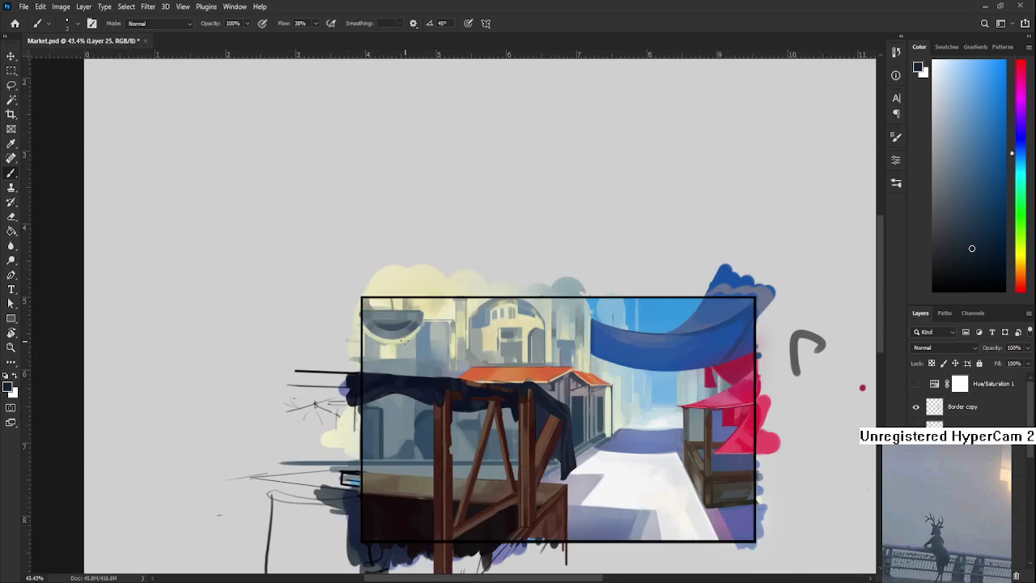
pyautogui.scroll(3, 380, 329)
pyautogui.scroll(2, 380, 329)
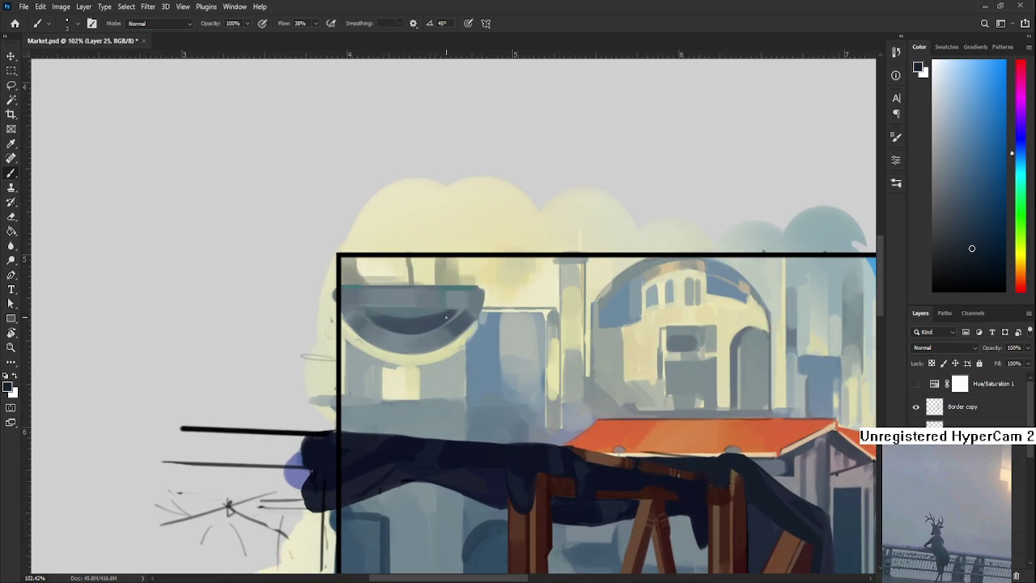
pyautogui.scroll(1, 453, 324)
pyautogui.scroll(-1, 454, 324)
pyautogui.scroll(1, 454, 324)
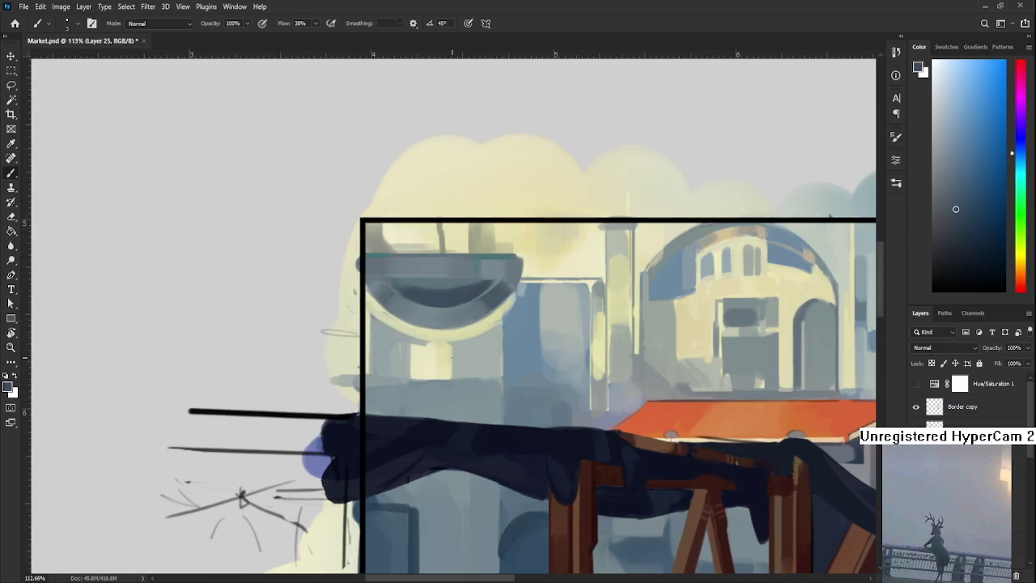
# Rotate the canvas view, shrink the brush, and sample grey and pale yellow around the bowl.
pyautogui.moveTo(365, 330); pyautogui.dragTo(398, 373)
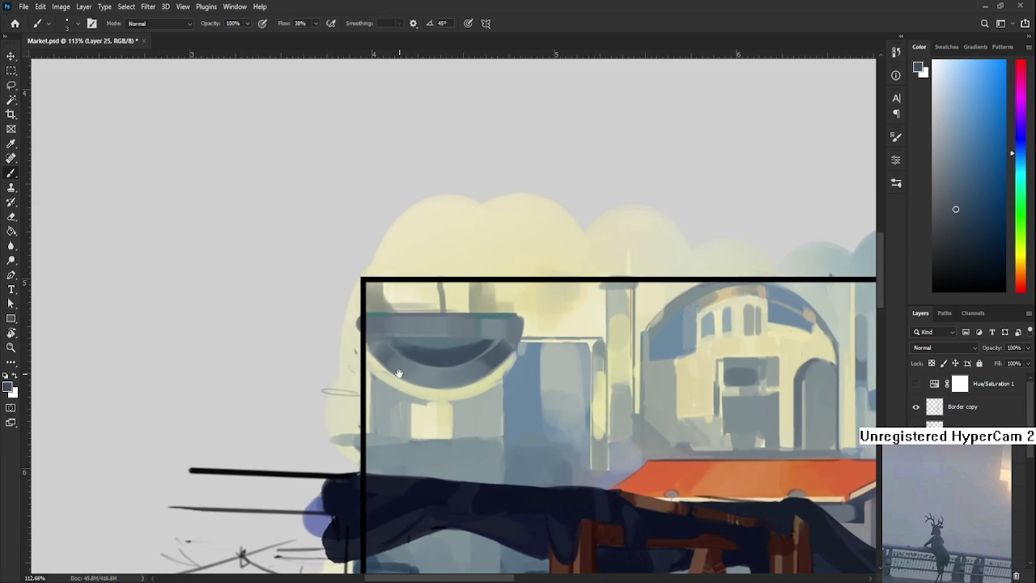
pyautogui.scroll(1, 283, 240)
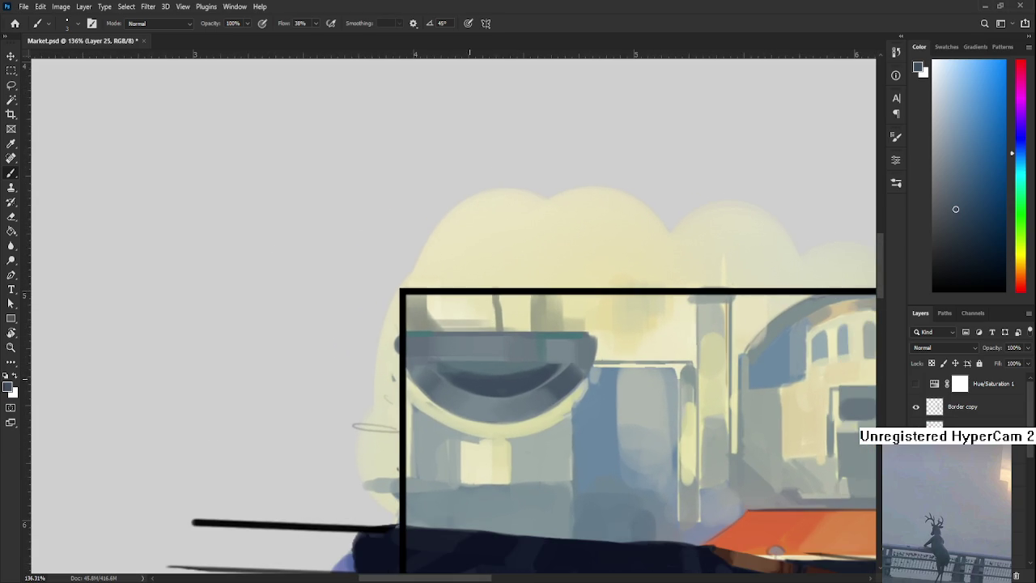
pyautogui.keyDown('alt'); pyautogui.click(440, 394); pyautogui.keyUp('alt')
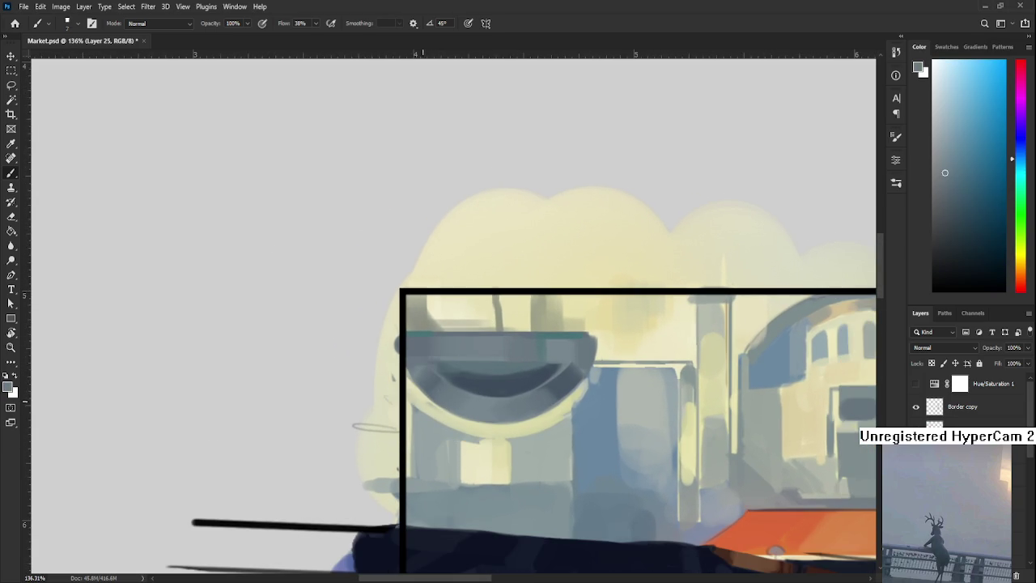
pyautogui.moveTo(542, 452)
pyautogui.mouseDown()
pyautogui.moveTo(476, 400)
pyautogui.moveTo(382, 364)
pyautogui.mouseUp()
pyautogui.press('r')
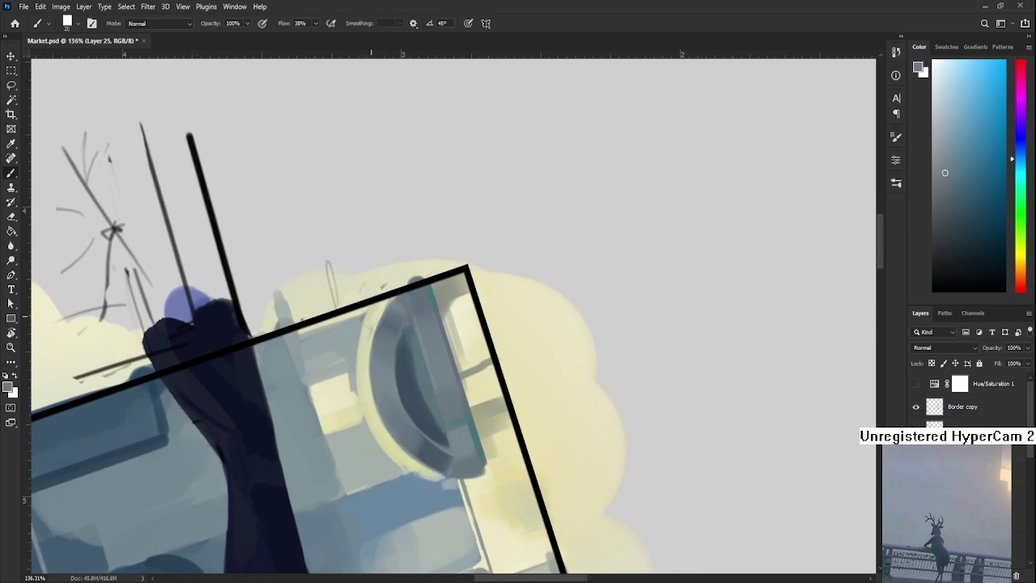
pyautogui.press('[')
pyautogui.press('[')
pyautogui.moveTo(361, 348); pyautogui.dragTo(336, 369)
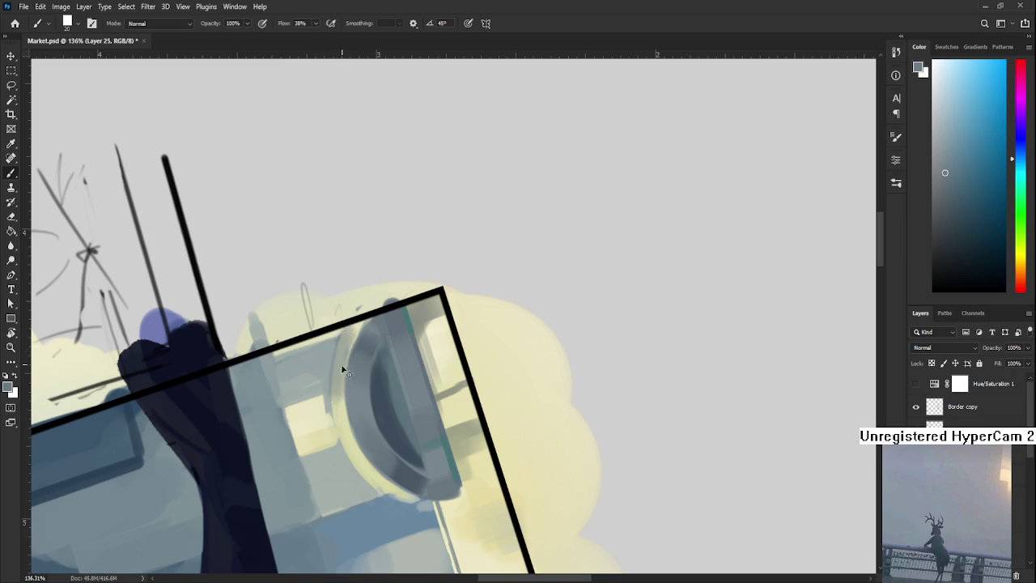
pyautogui.keyDown('alt'); pyautogui.click(340, 421); pyautogui.keyUp('alt')
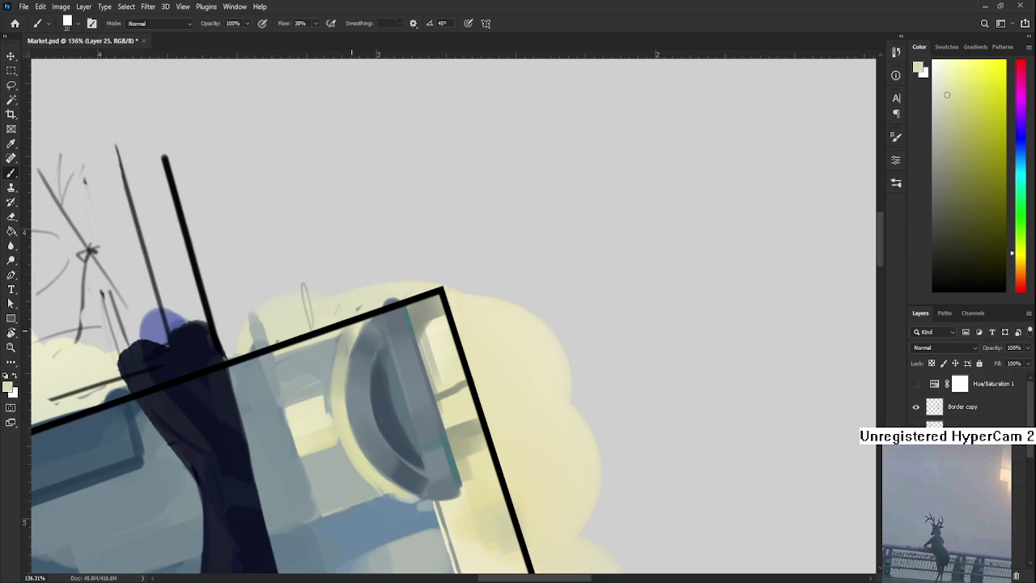
pyautogui.keyDown('alt'); pyautogui.click(343, 343); pyautogui.keyUp('alt')
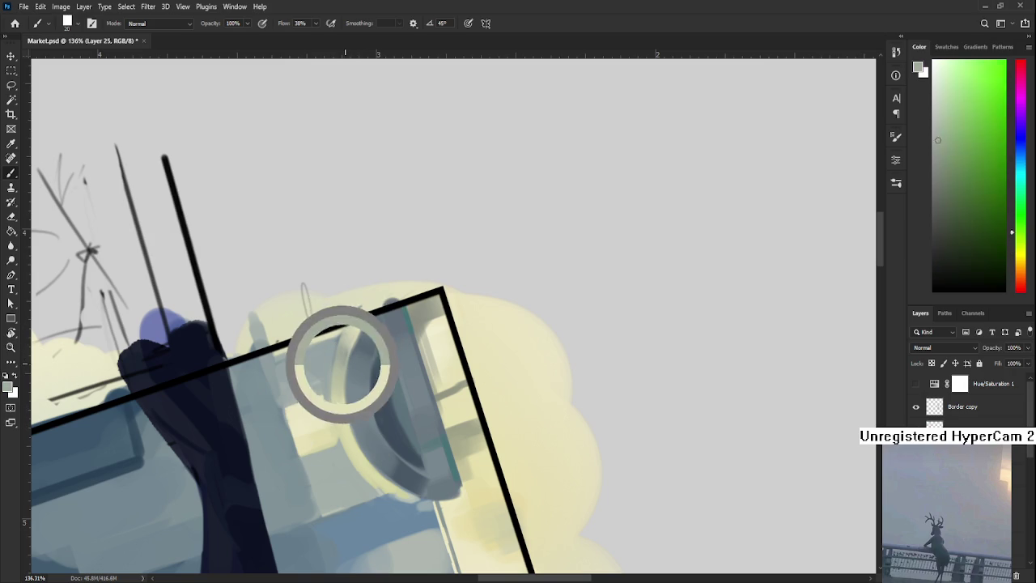
pyautogui.moveTo(344, 344); pyautogui.dragTo(331, 283)
pyautogui.press('r')
pyautogui.moveTo(358, 403); pyautogui.dragTo(341, 390)
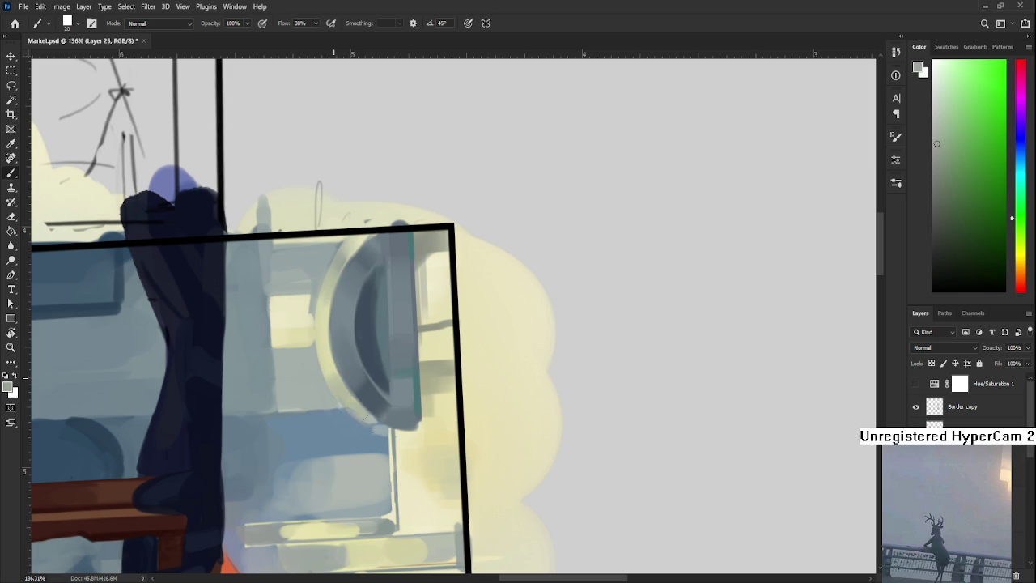
# Sample pale yellows near the bowl's rim and blue-grey from its underside.
pyautogui.keyDown('alt'); pyautogui.click(324, 360); pyautogui.keyUp('alt')
pyautogui.keyDown('alt'); pyautogui.click(324, 324); pyautogui.keyUp('alt')
pyautogui.keyDown('alt'); pyautogui.click(327, 289); pyautogui.keyUp('alt')
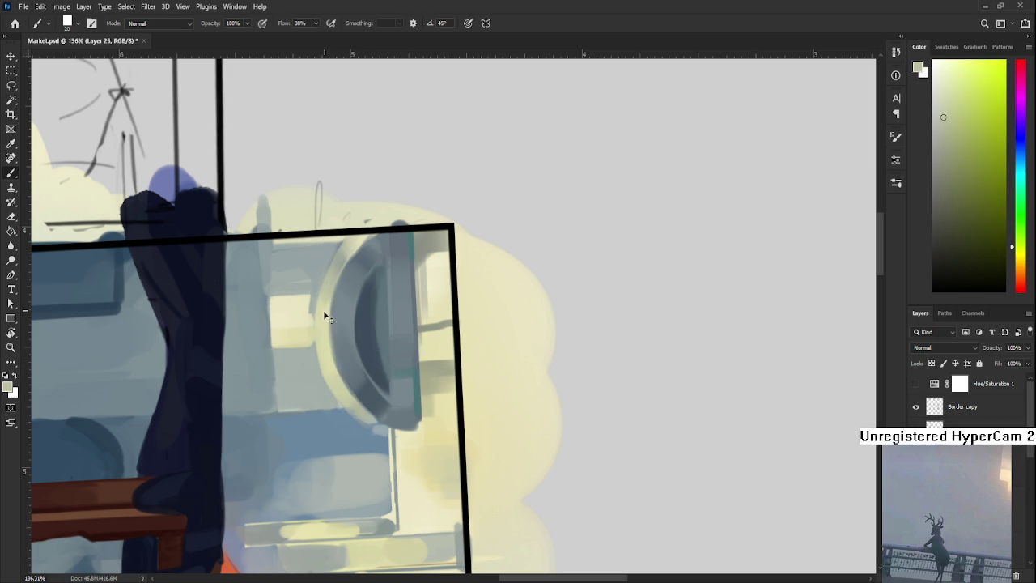
pyautogui.keyDown('alt'); pyautogui.click(340, 340); pyautogui.keyUp('alt')
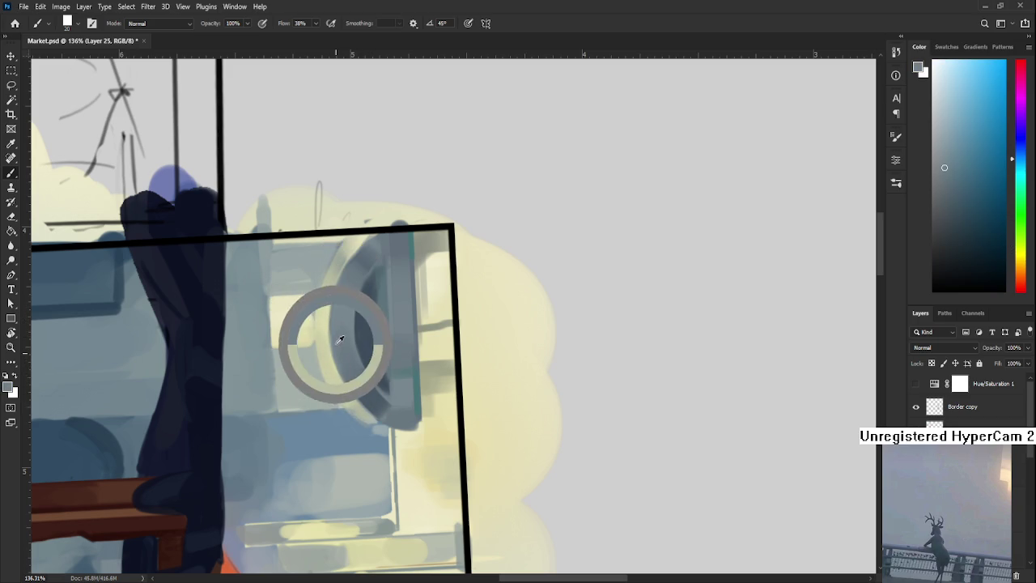
pyautogui.press('r')
pyautogui.moveTo(347, 421)
pyautogui.mouseDown()
pyautogui.moveTo(493, 389)
pyautogui.moveTo(421, 405)
pyautogui.mouseUp()
pyautogui.press('b')
pyautogui.keyDown('alt'); pyautogui.click(394, 416); pyautogui.keyUp('alt')
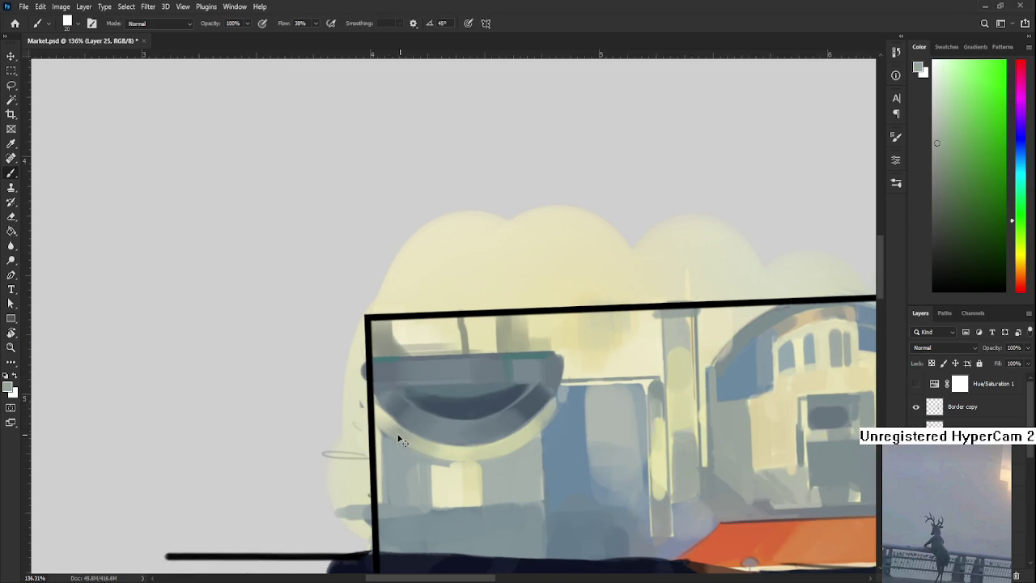
pyautogui.moveTo(446, 458)
pyautogui.mouseDown()
pyautogui.moveTo(429, 386)
pyautogui.moveTo(412, 424)
pyautogui.moveTo(431, 391)
pyautogui.mouseUp()
pyautogui.keyDown('alt'); pyautogui.click(338, 388); pyautogui.keyUp('alt')
# Sample blue-grey and light grey-cyan tones from the wall near the bowl.
pyautogui.moveTo(366, 400); pyautogui.dragTo(369, 411)
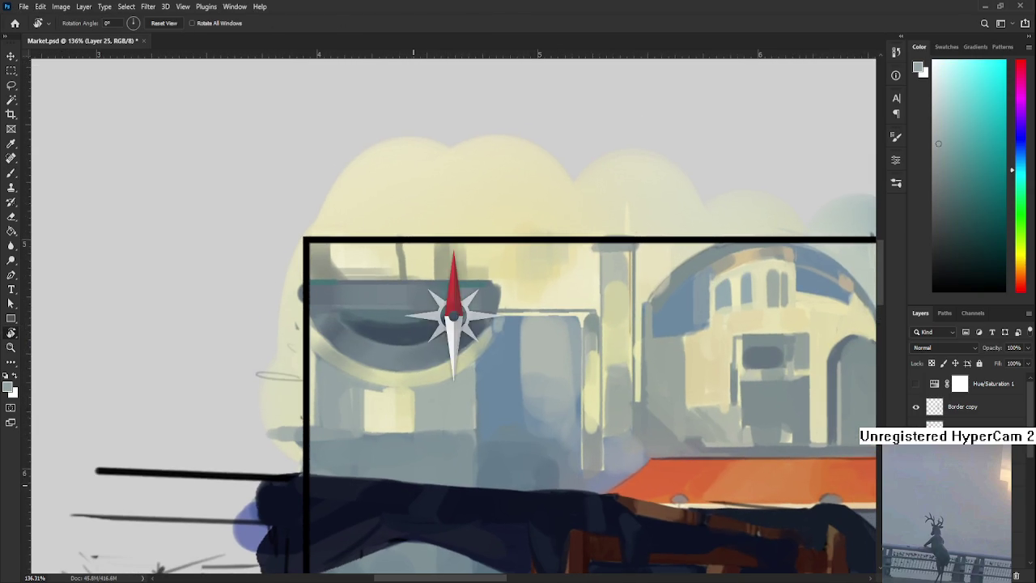
pyautogui.keyDown('alt'); pyautogui.click(389, 333); pyautogui.keyUp('alt')
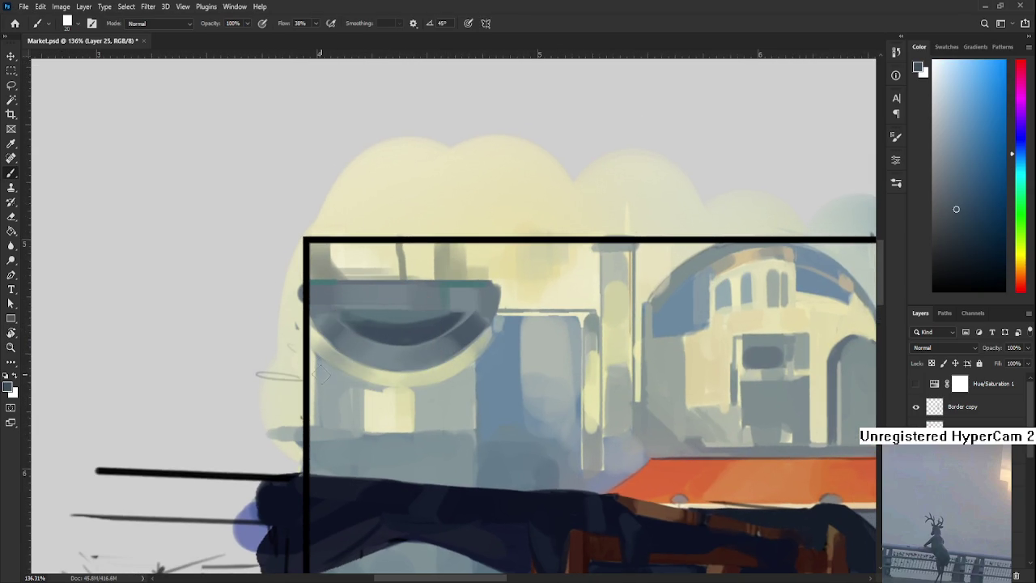
pyautogui.keyDown('alt'); pyautogui.click(319, 374); pyautogui.keyUp('alt')
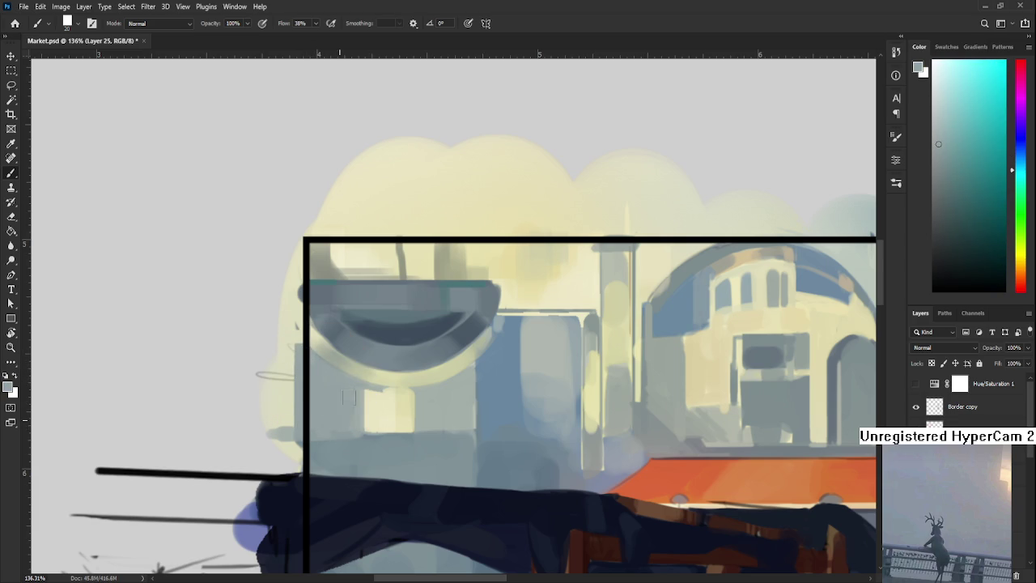
pyautogui.scroll(-1, 346, 421)
pyautogui.keyDown('alt'); pyautogui.click(345, 429); pyautogui.keyUp('alt')
pyautogui.moveTo(346, 429); pyautogui.dragTo(343, 426)
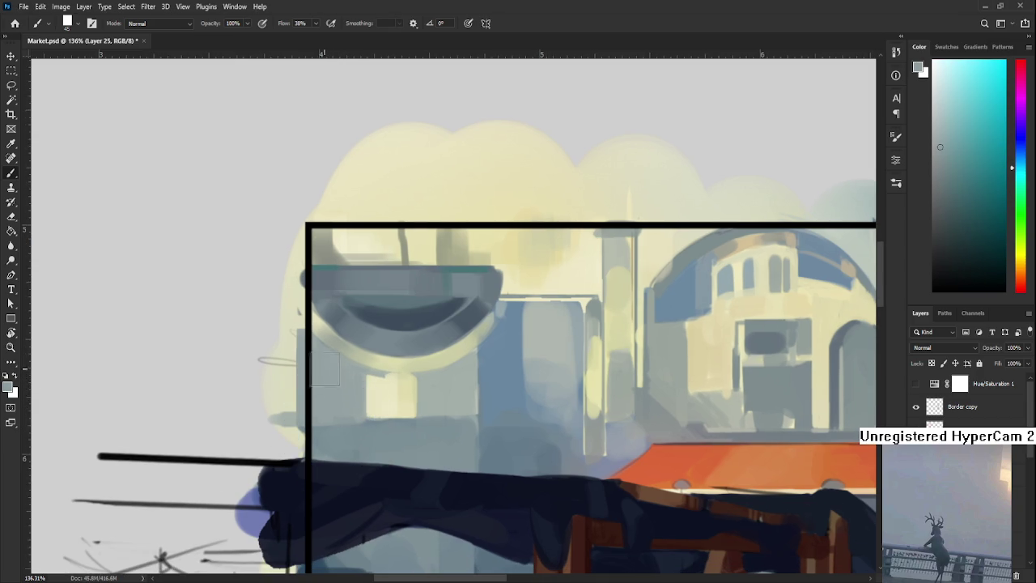
# Lasso a triangle of wall under the bowl, paint it a sampled dark tone, and deselect.
pyautogui.press('l')
pyautogui.moveTo(311, 332); pyautogui.dragTo(356, 417)
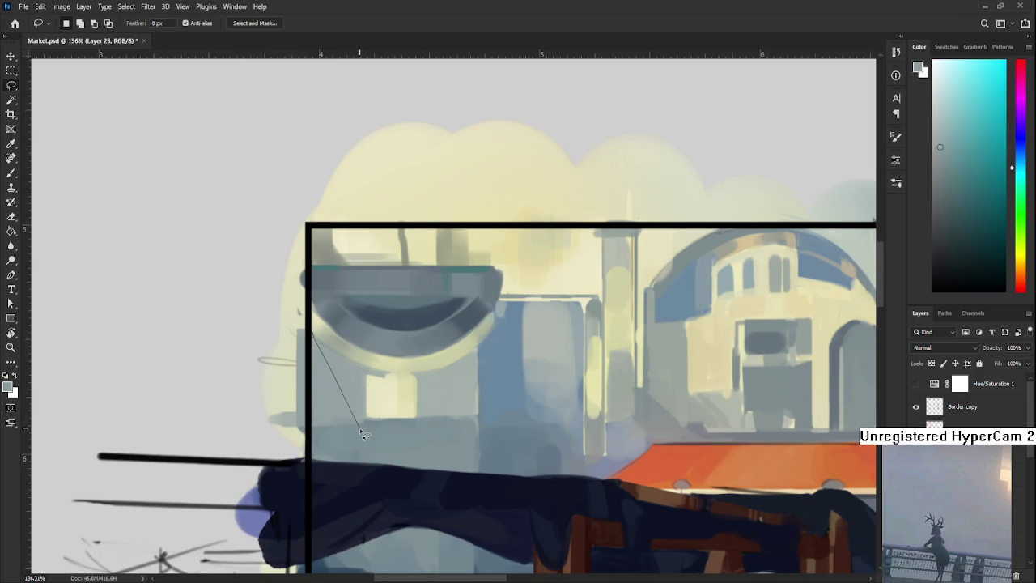
pyautogui.moveTo(315, 338); pyautogui.dragTo(310, 429)
pyautogui.press('b')
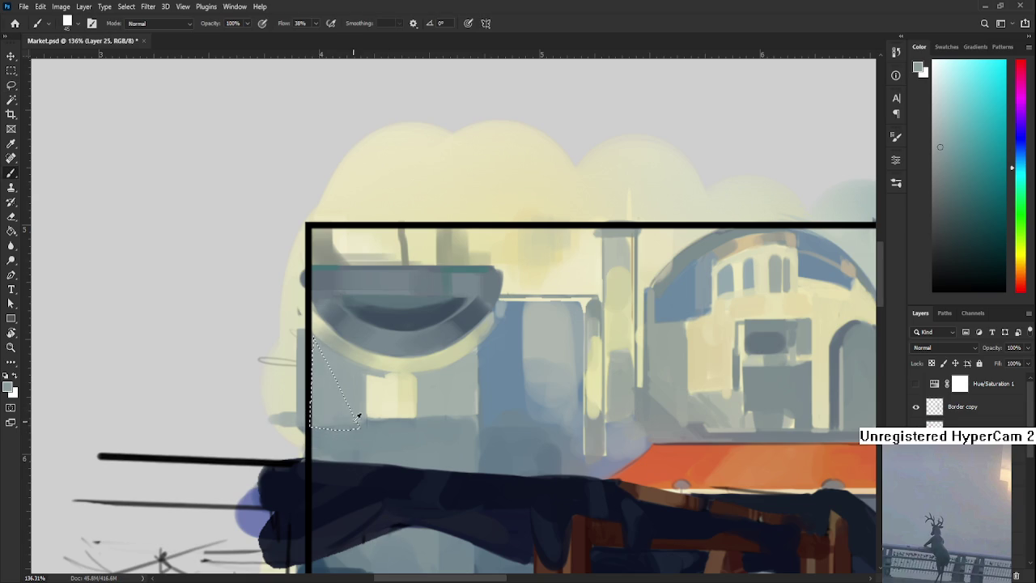
pyautogui.keyDown('alt'); pyautogui.click(335, 432); pyautogui.keyUp('alt')
pyautogui.hotkey('ctrl', 'd')
# Darken the pale block's left edge with sampled grey-blue.
pyautogui.press('l')
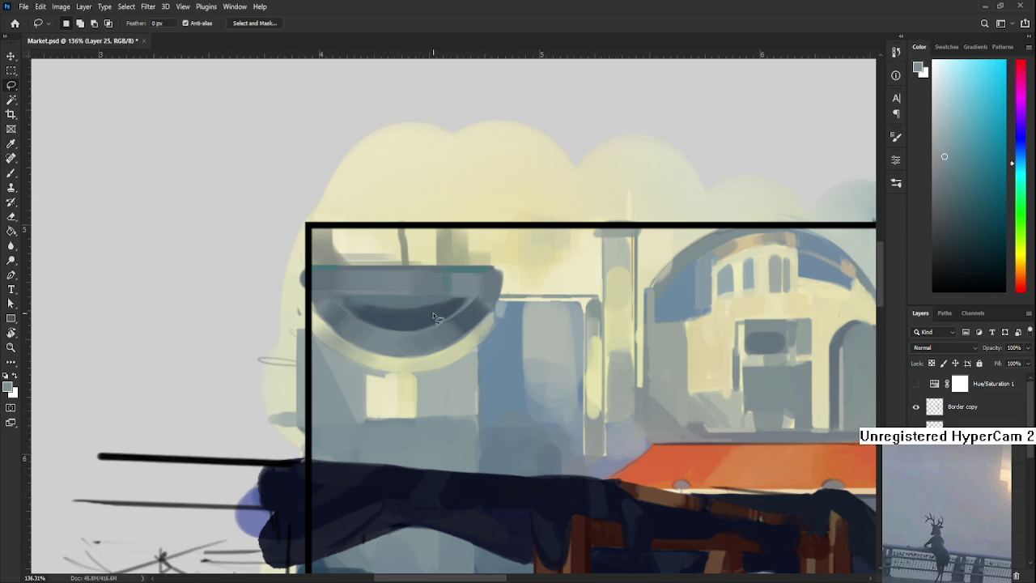
pyautogui.scroll(-3, 434, 312)
pyautogui.scroll(2, 421, 333)
pyautogui.press('b')
pyautogui.keyDown('alt'); pyautogui.click(386, 396); pyautogui.keyUp('alt')
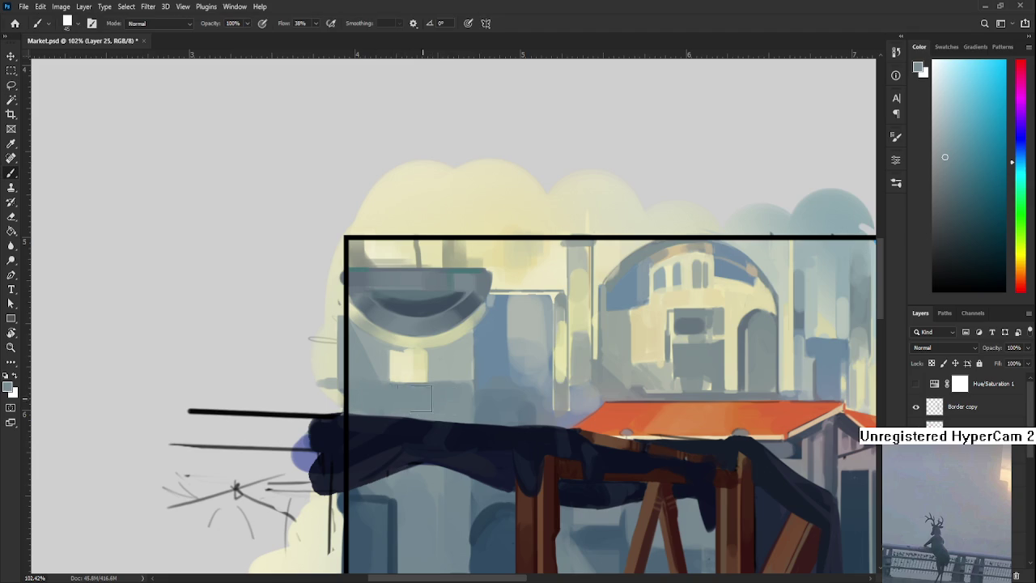
pyautogui.keyDown('alt'); pyautogui.click(395, 344); pyautogui.keyUp('alt')
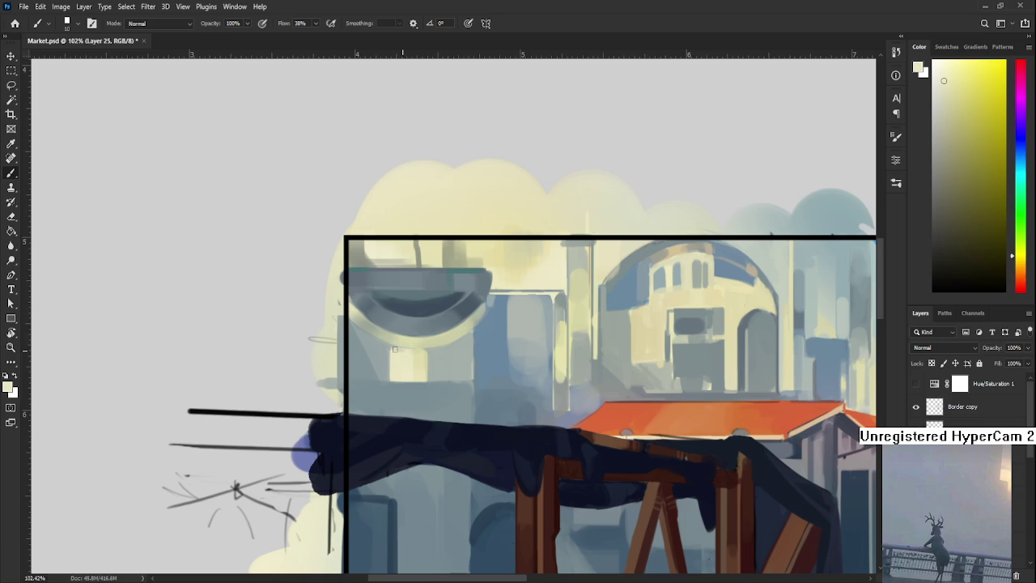
pyautogui.keyDown('alt'); pyautogui.click(390, 355); pyautogui.keyUp('alt')
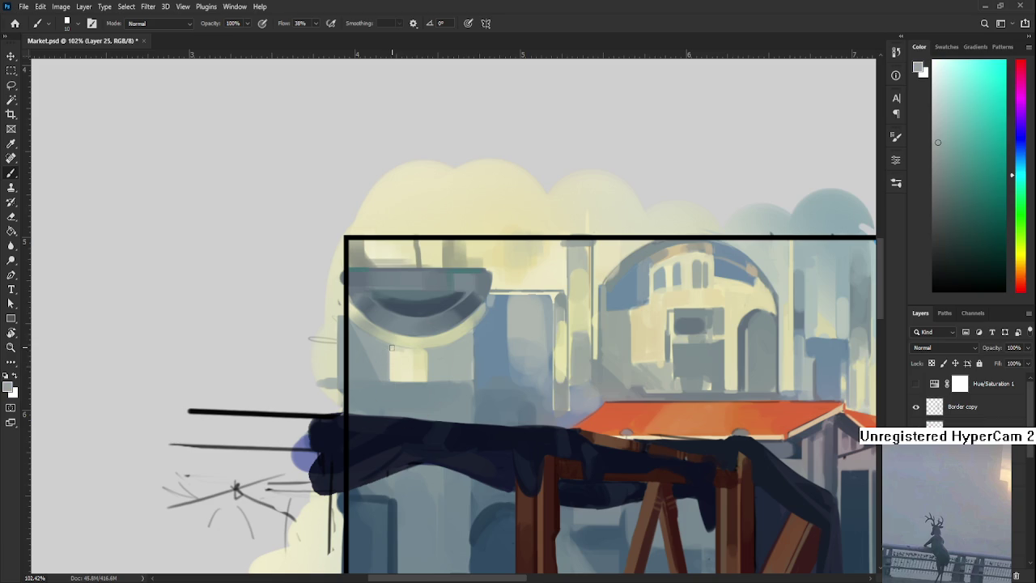
pyautogui.moveTo(392, 347)
pyautogui.mouseDown()
pyautogui.moveTo(392, 374)
pyautogui.moveTo(401, 370)
pyautogui.mouseUp()
pyautogui.keyDown('alt'); pyautogui.click(393, 362); pyautogui.keyUp('alt')
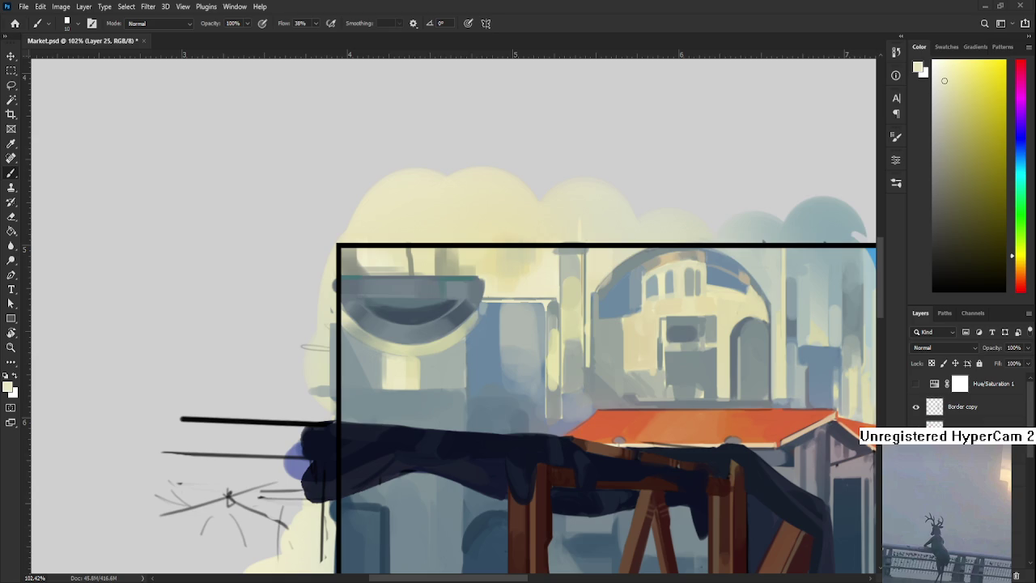
pyautogui.scroll(3, 430, 447)
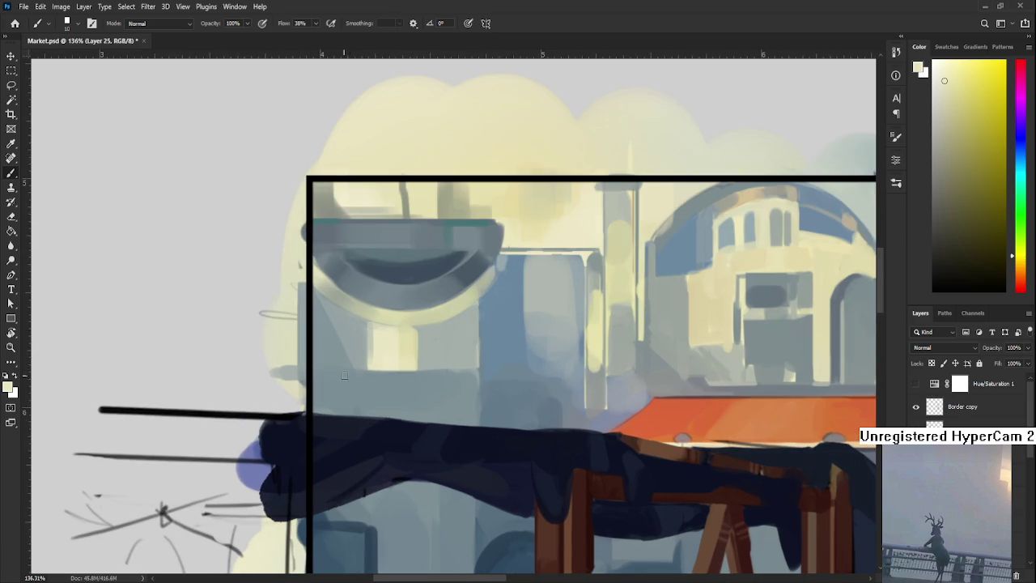
pyautogui.moveTo(377, 306); pyautogui.dragTo(352, 364)
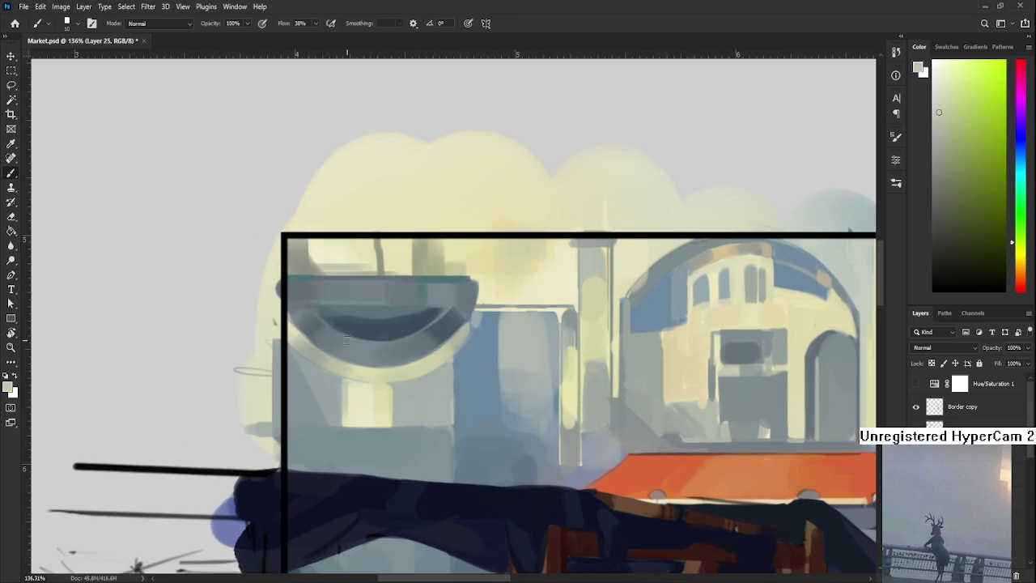
pyautogui.moveTo(348, 389); pyautogui.dragTo(364, 345)
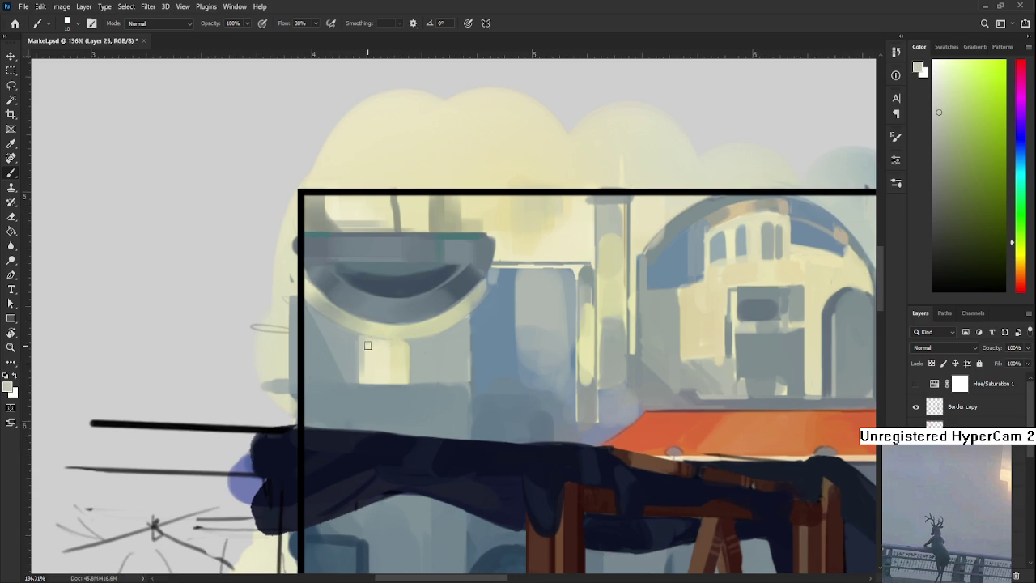
pyautogui.keyDown('alt'); pyautogui.click(369, 343); pyautogui.keyUp('alt')
pyautogui.keyDown('alt'); pyautogui.click(396, 364); pyautogui.keyUp('alt')
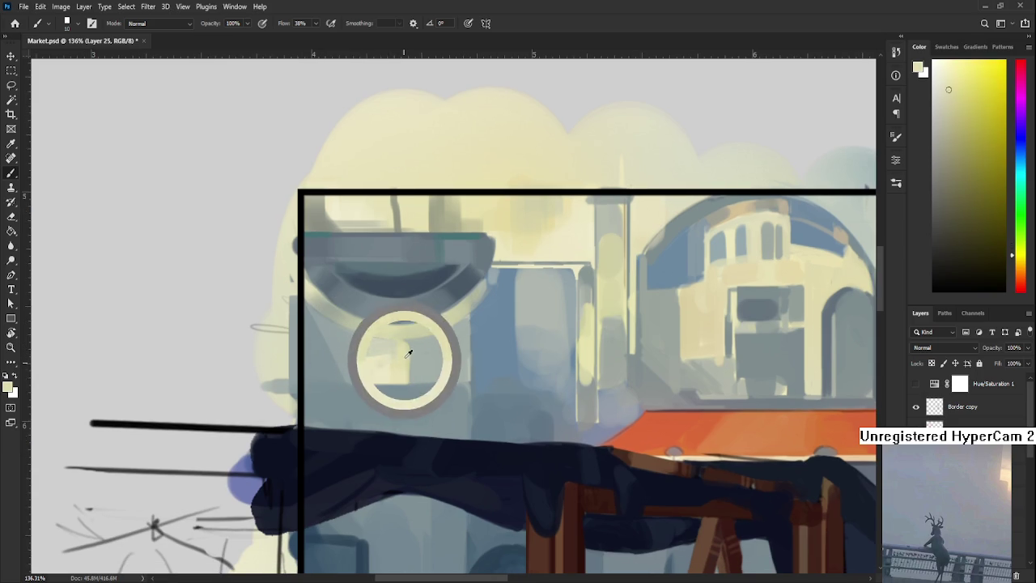
pyautogui.keyDown('alt'); pyautogui.click(380, 368); pyautogui.keyUp('alt')
pyautogui.keyDown('alt'); pyautogui.click(382, 376); pyautogui.keyUp('alt')
pyautogui.keyDown('alt'); pyautogui.click(400, 375); pyautogui.keyUp('alt')
pyautogui.keyDown('alt'); pyautogui.click(387, 377); pyautogui.keyUp('alt')
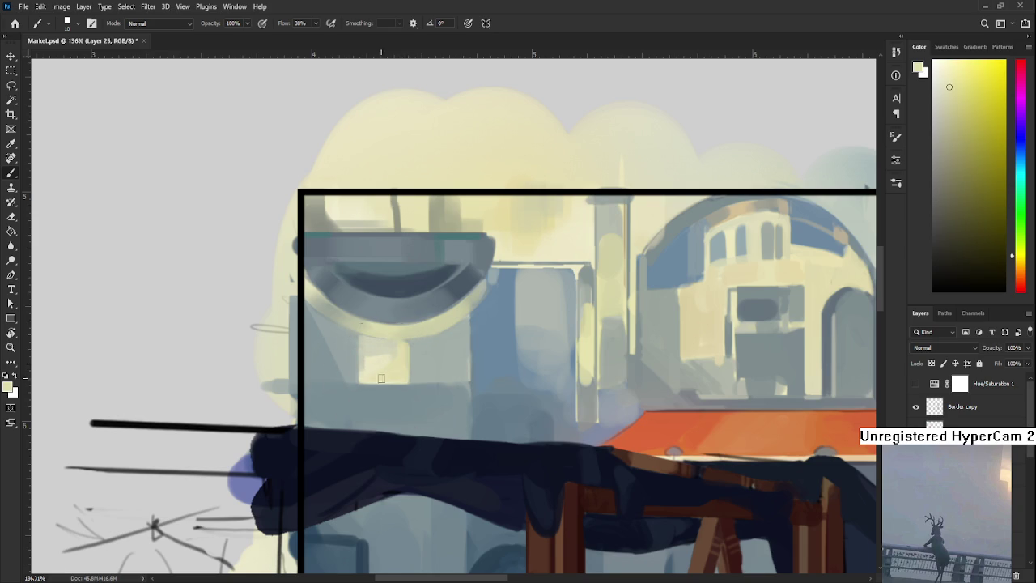
pyautogui.moveTo(403, 371); pyautogui.dragTo(386, 396)
pyautogui.keyDown('alt'); pyautogui.click(381, 393); pyautogui.keyUp('alt')
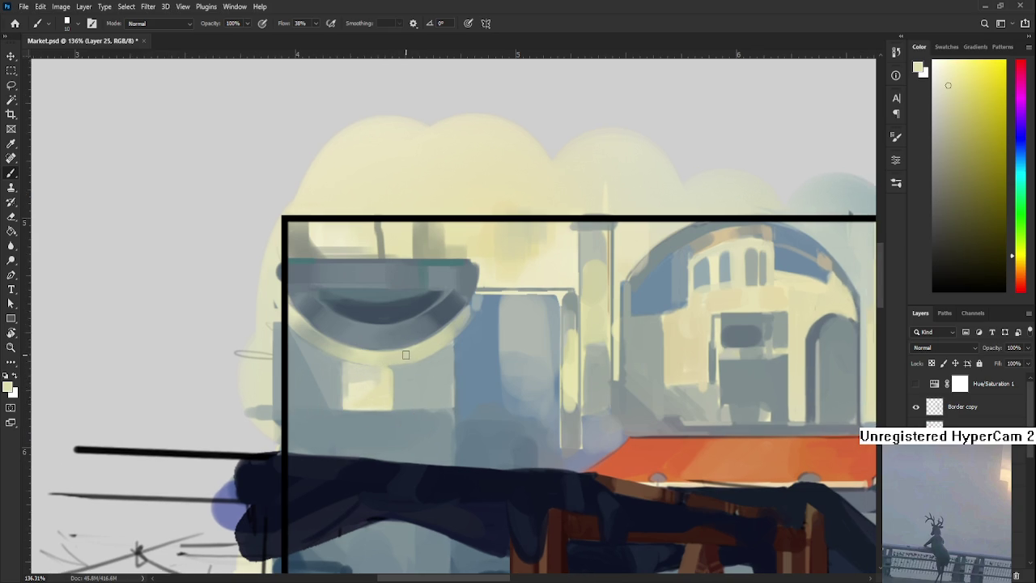
pyautogui.moveTo(413, 357); pyautogui.dragTo(404, 377)
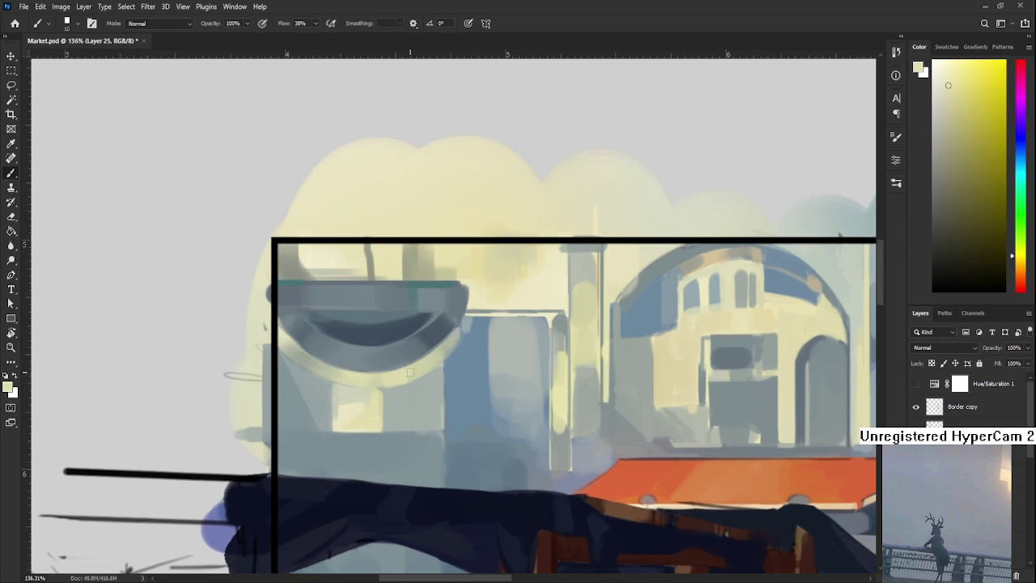
pyautogui.moveTo(440, 346); pyautogui.dragTo(413, 372)
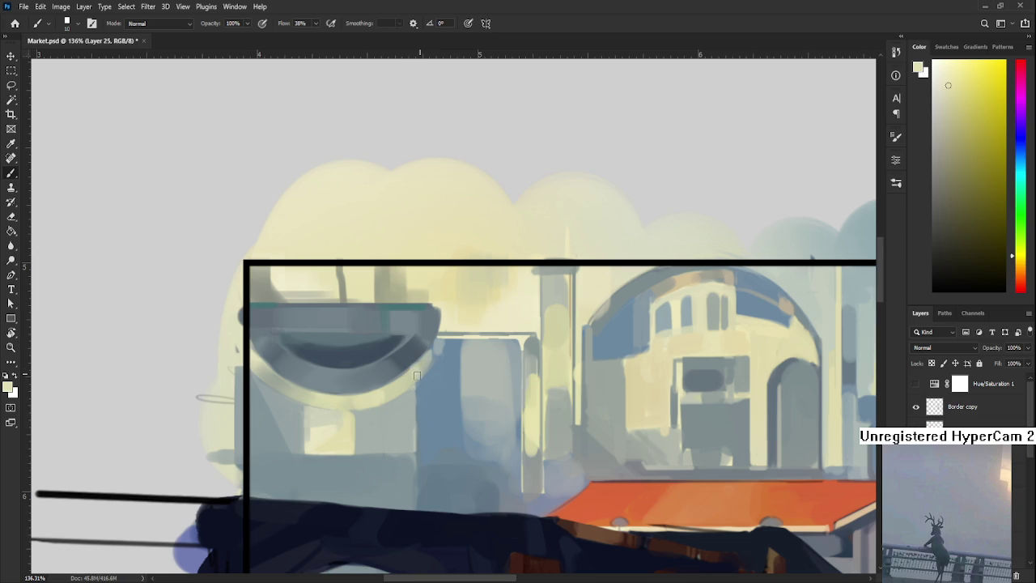
pyautogui.keyDown('alt'); pyautogui.click(407, 365); pyautogui.keyUp('alt')
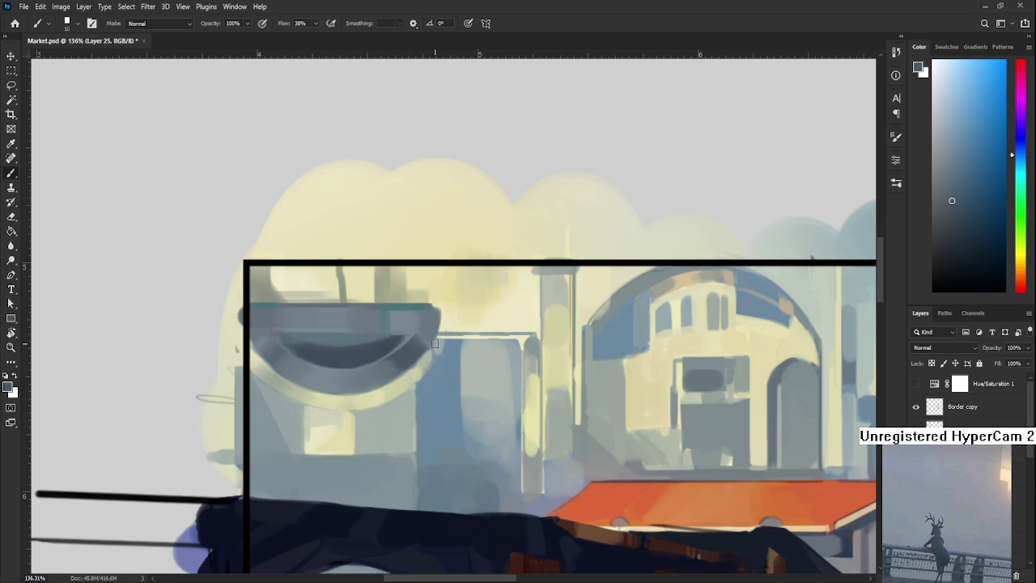
pyautogui.scroll(-3, 435, 343)
pyautogui.scroll(-1, 435, 343)
pyautogui.scroll(3, 435, 343)
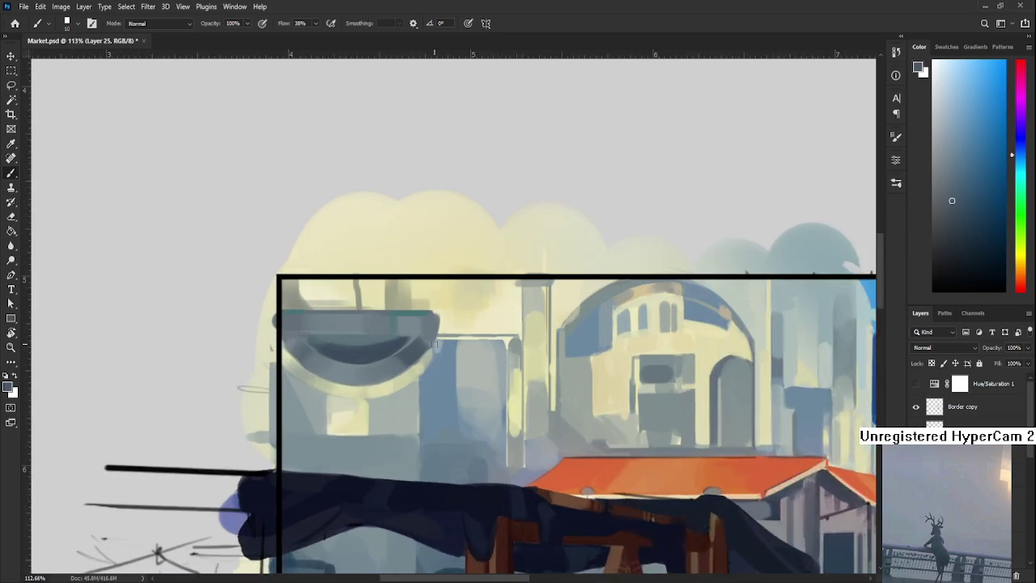
pyautogui.moveTo(434, 343); pyautogui.dragTo(405, 329)
pyautogui.keyDown('alt'); pyautogui.click(394, 368); pyautogui.keyUp('alt')
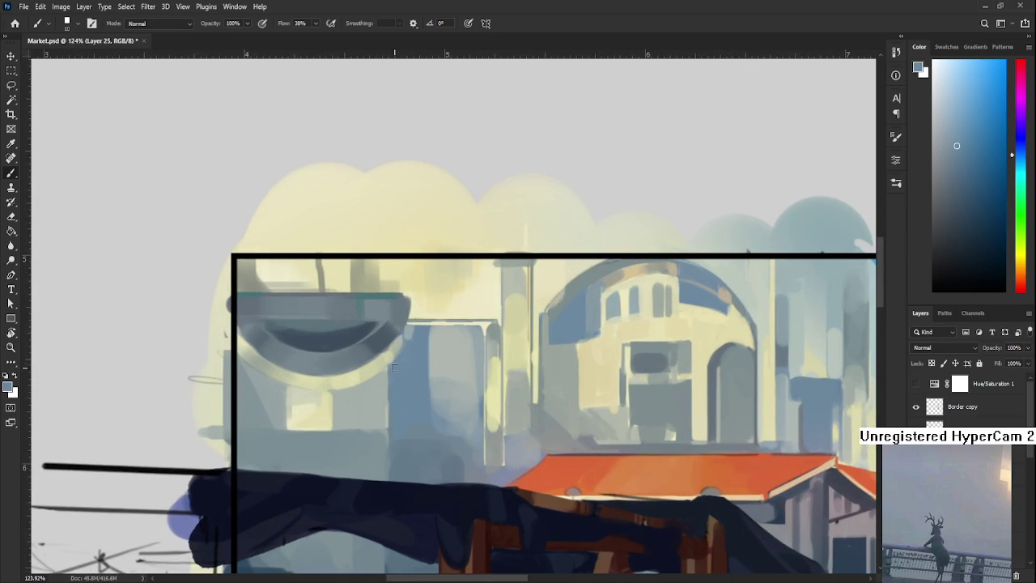
pyautogui.keyDown('alt'); pyautogui.click(397, 347); pyautogui.keyUp('alt')
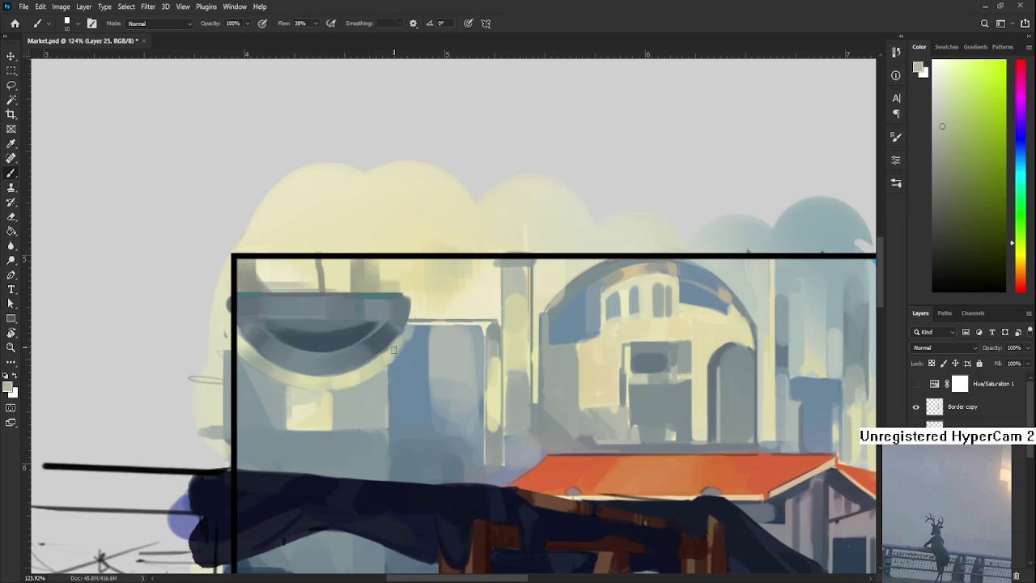
pyautogui.keyDown('alt'); pyautogui.click(413, 330); pyautogui.keyUp('alt')
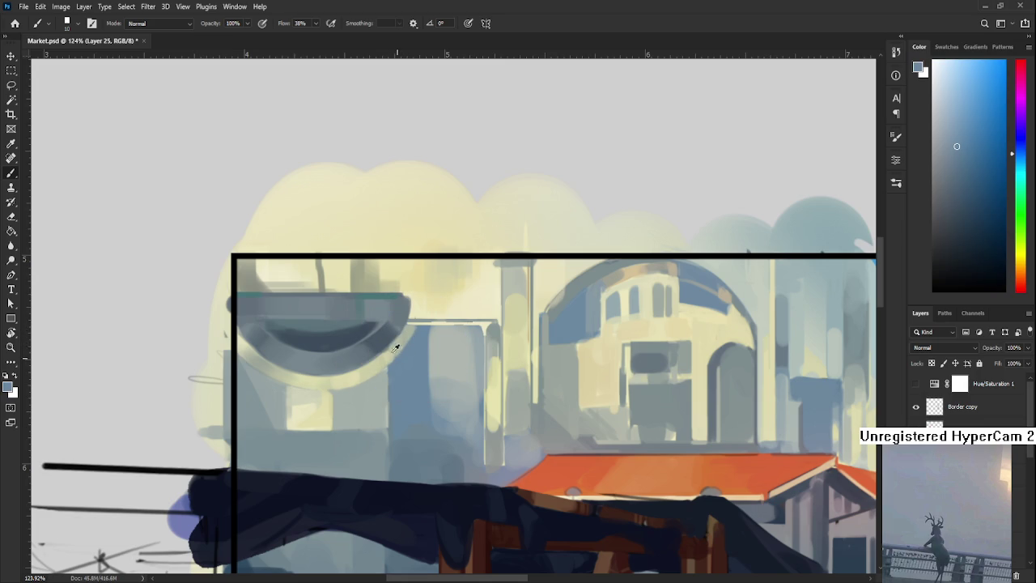
pyautogui.keyDown('alt'); pyautogui.click(387, 352); pyautogui.keyUp('alt')
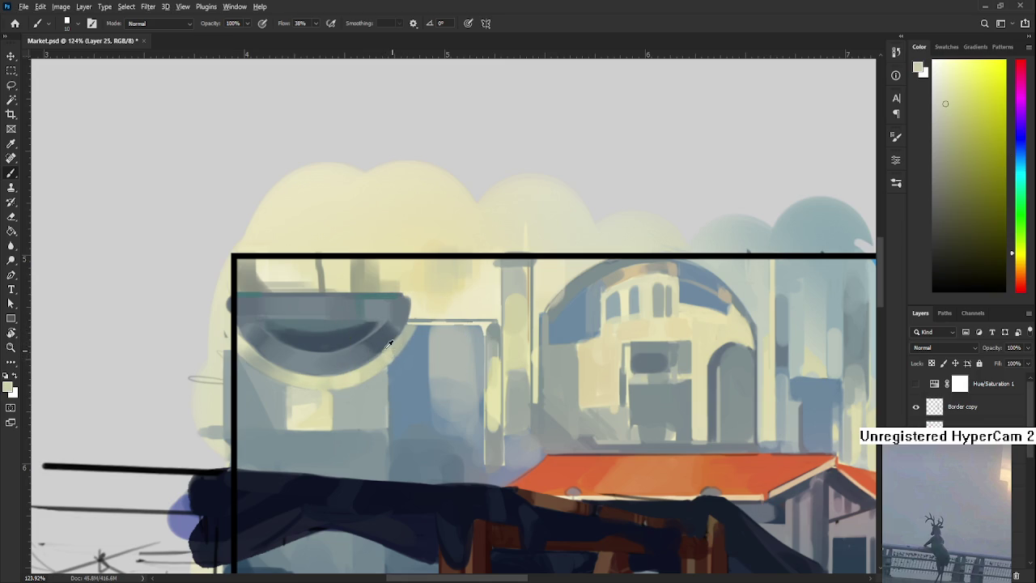
pyautogui.keyDown('alt'); pyautogui.click(382, 346); pyautogui.keyUp('alt')
pyautogui.moveTo(384, 346); pyautogui.dragTo(504, 360)
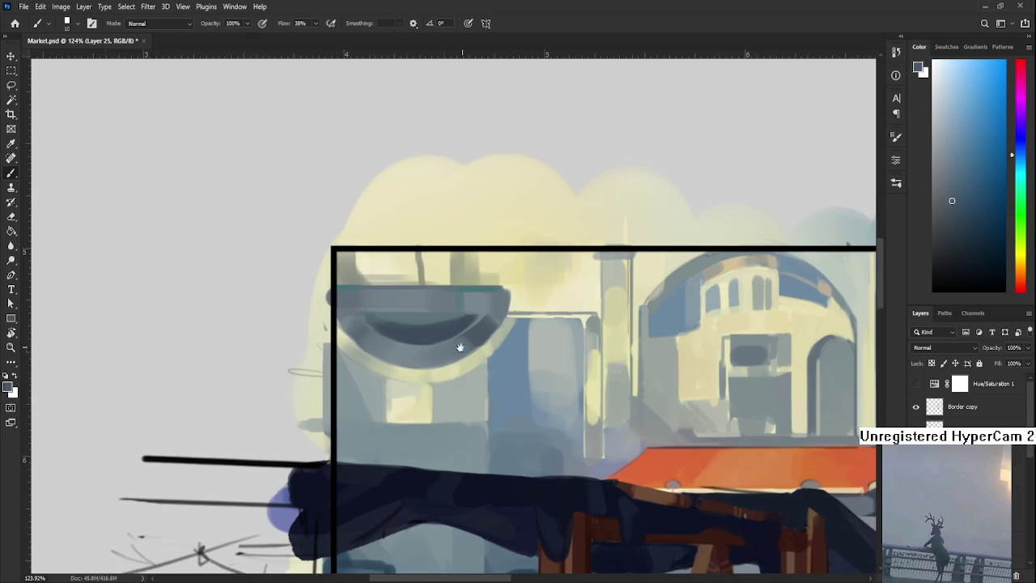
pyautogui.keyDown('alt'); pyautogui.click(355, 349); pyautogui.keyUp('alt')
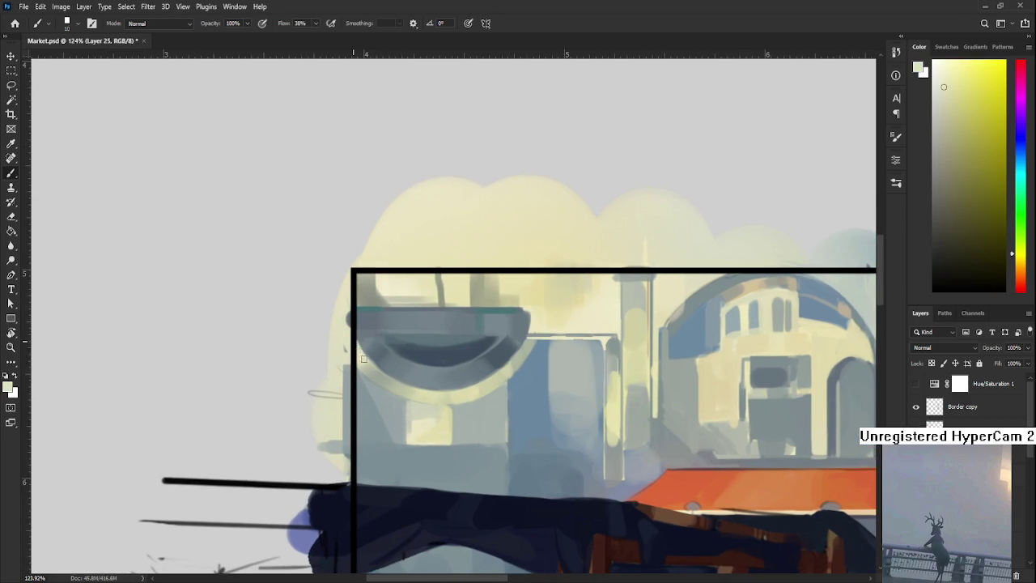
pyautogui.scroll(-3, 365, 361)
# Darken the right edge of the yellow patch beside the bowl.
pyautogui.scroll(-3, 364, 360)
pyautogui.scroll(-3, 365, 361)
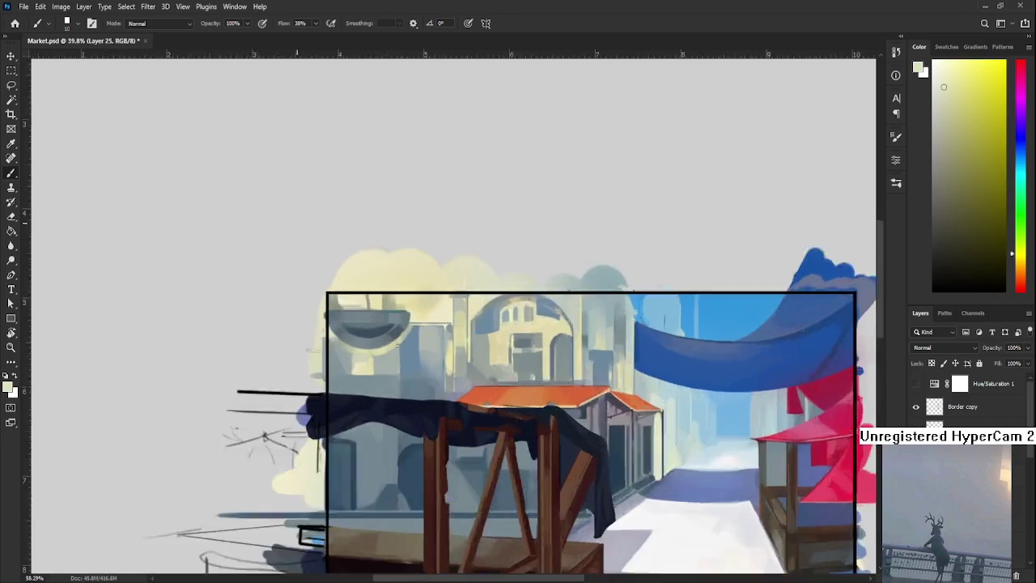
pyautogui.scroll(5, 379, 353)
pyautogui.scroll(3, 379, 353)
pyautogui.moveTo(406, 366); pyautogui.dragTo(416, 358)
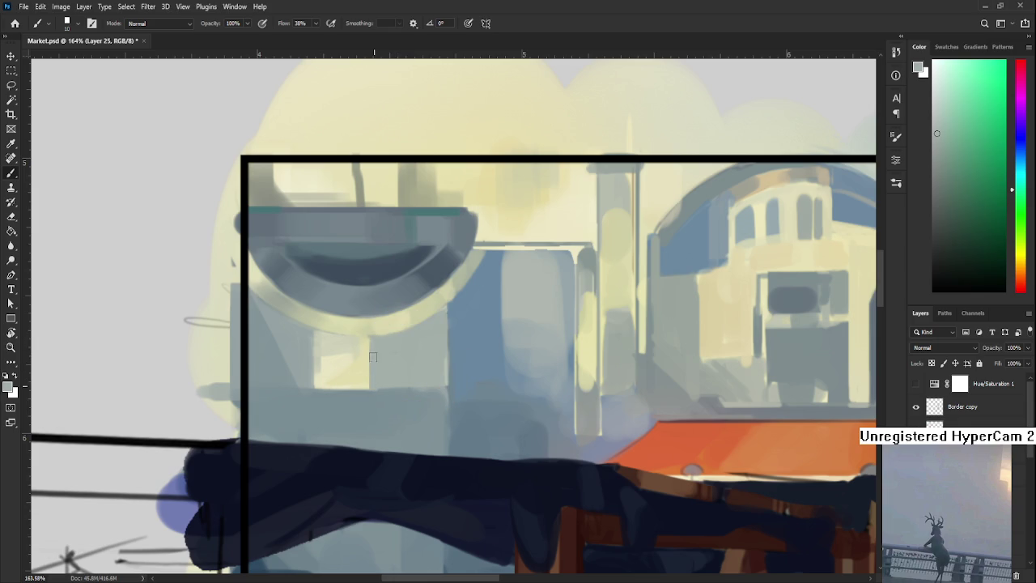
pyautogui.moveTo(365, 334); pyautogui.dragTo(364, 386)
# Sample pale yellow and grey-blue from the bowl and enlarge the brush.
pyautogui.keyDown('alt'); pyautogui.click(387, 334); pyautogui.keyUp('alt')
pyautogui.moveTo(300, 305); pyautogui.dragTo(363, 341)
pyautogui.press(']')
pyautogui.press(']')
pyautogui.press(']')
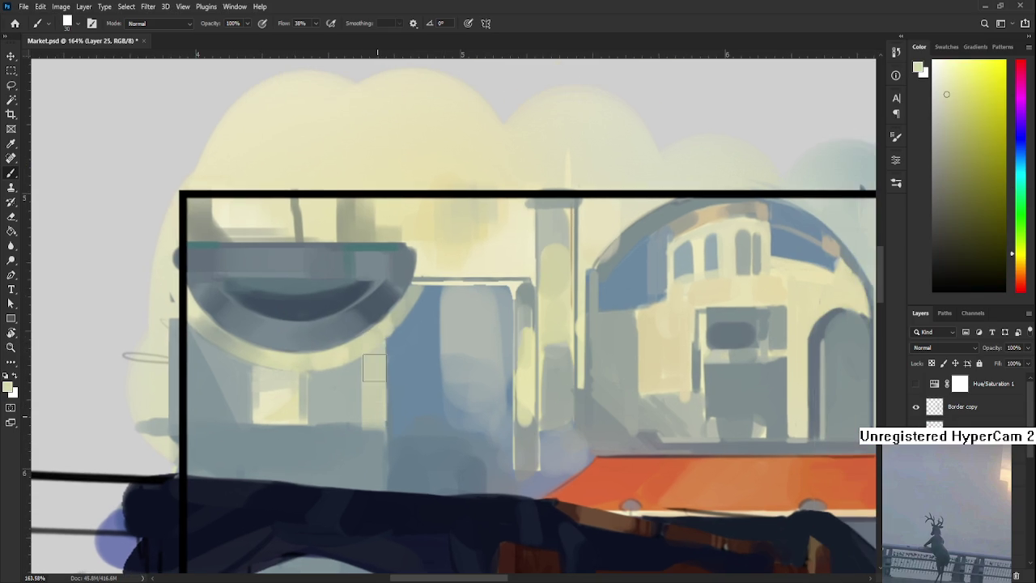
pyautogui.moveTo(385, 407); pyautogui.dragTo(392, 385)
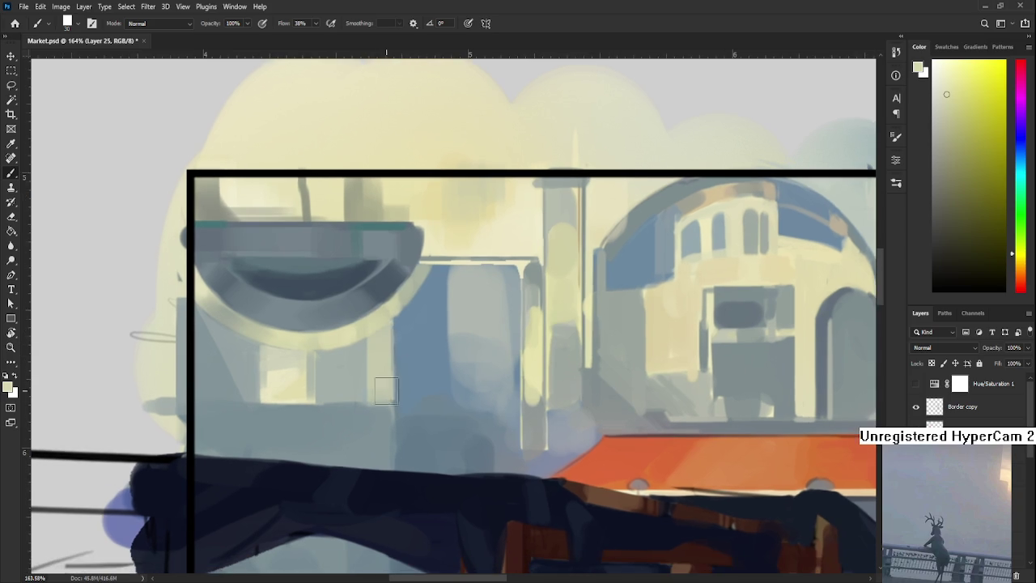
pyautogui.keyDown('alt'); pyautogui.click(382, 397); pyautogui.keyUp('alt')
pyautogui.keyDown('alt'); pyautogui.click(362, 379); pyautogui.keyUp('alt')
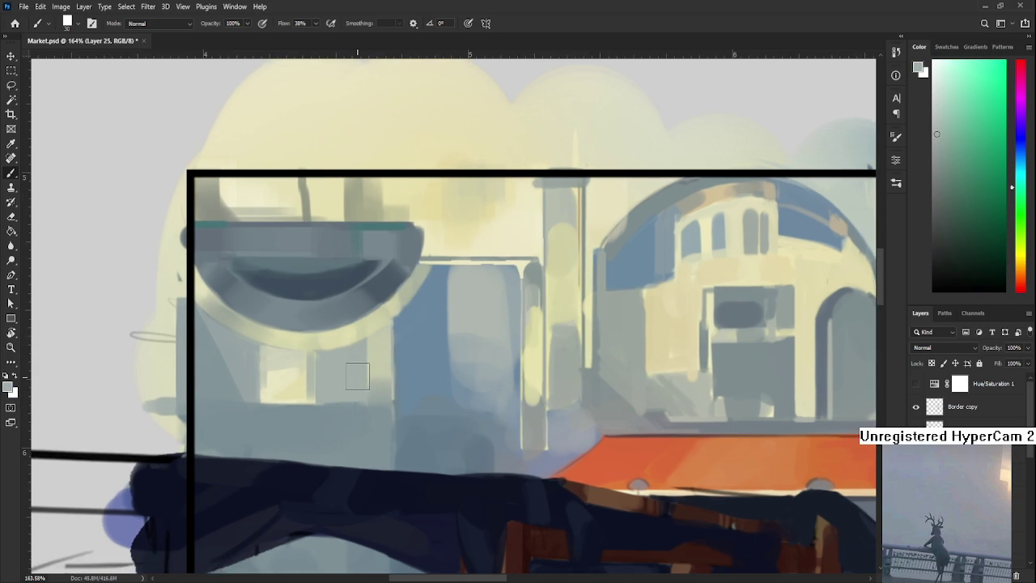
# Dab a small pale yellow accent beside the bowl.
pyautogui.scroll(-3, 362, 379)
pyautogui.scroll(-5, 362, 379)
pyautogui.scroll(7, 444, 371)
pyautogui.press('l')
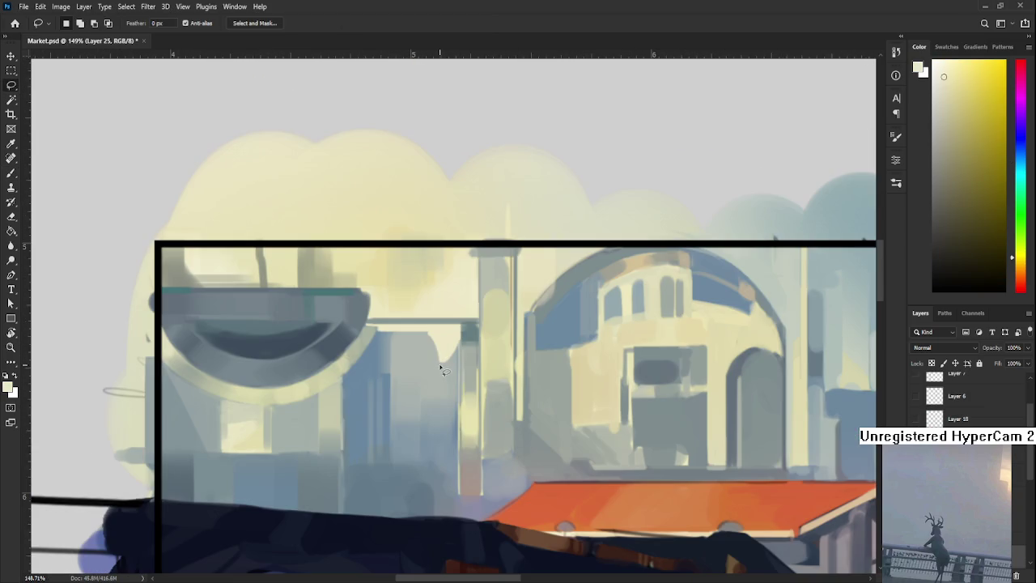
pyautogui.press('b')
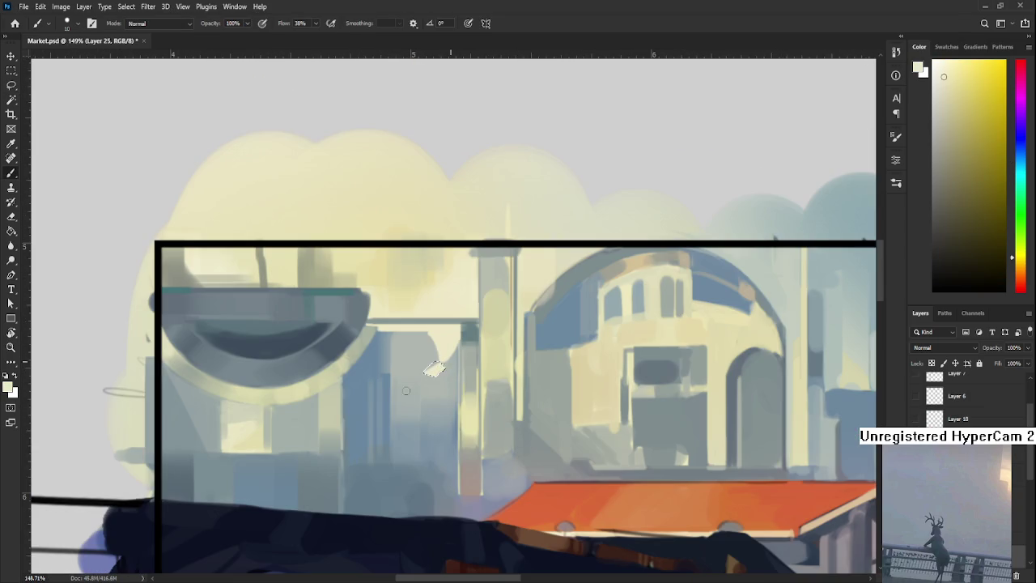
pyautogui.click(433, 370)
# Paint a light curved swoosh beside the bowl, then undo it.
pyautogui.press('l')
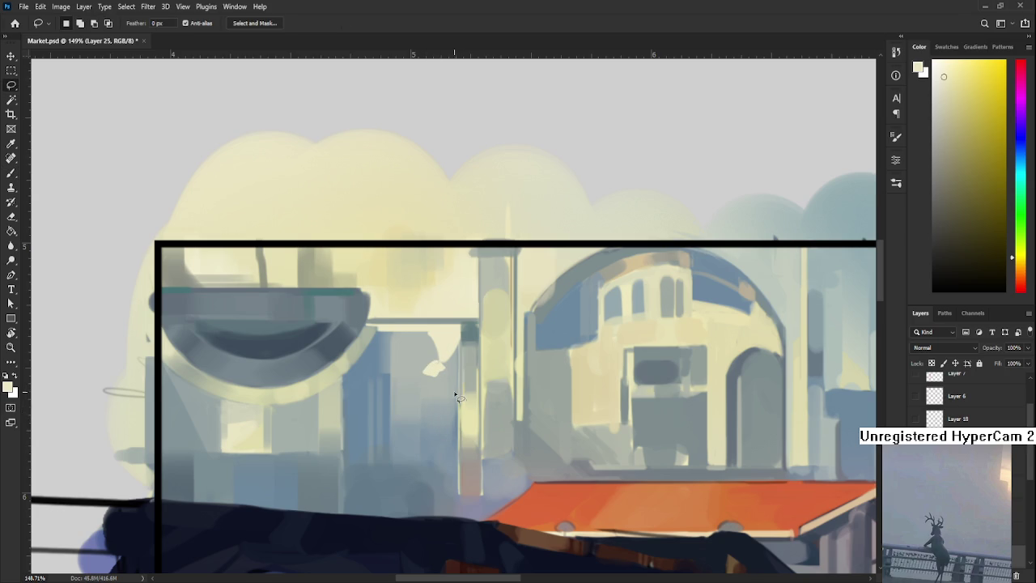
pyautogui.scroll(-1, 458, 398)
pyautogui.scroll(1, 437, 388)
pyautogui.press('b')
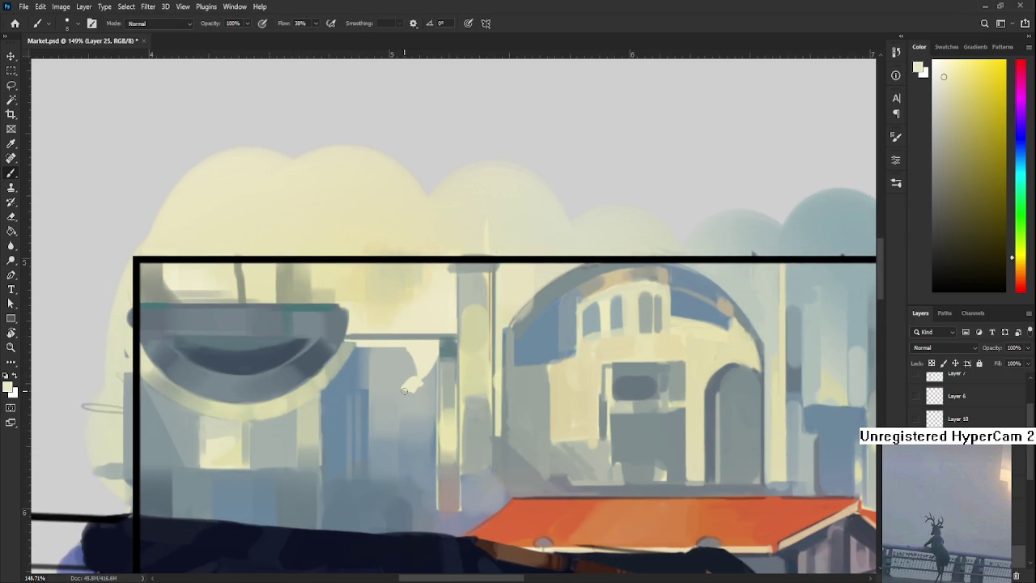
pyautogui.moveTo(413, 384)
pyautogui.mouseDown()
pyautogui.moveTo(431, 396)
pyautogui.moveTo(409, 377)
pyautogui.moveTo(346, 398)
pyautogui.mouseUp()
pyautogui.hotkey('ctrl', 'z')
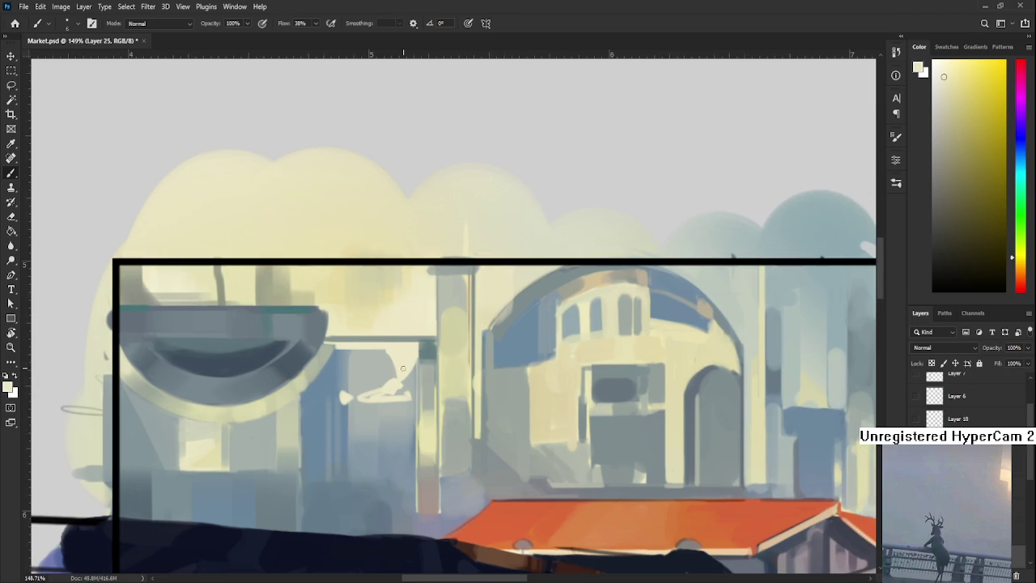
# Brighten the bowl's left rim with a short light stroke.
pyautogui.moveTo(402, 345); pyautogui.dragTo(389, 372)
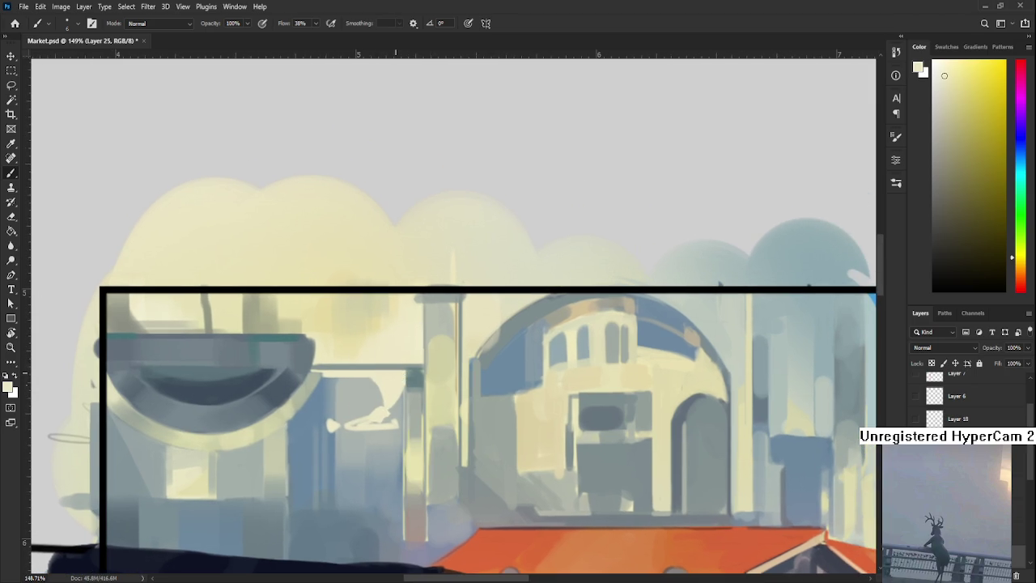
pyautogui.scroll(-5, 396, 373)
pyautogui.scroll(5, 389, 371)
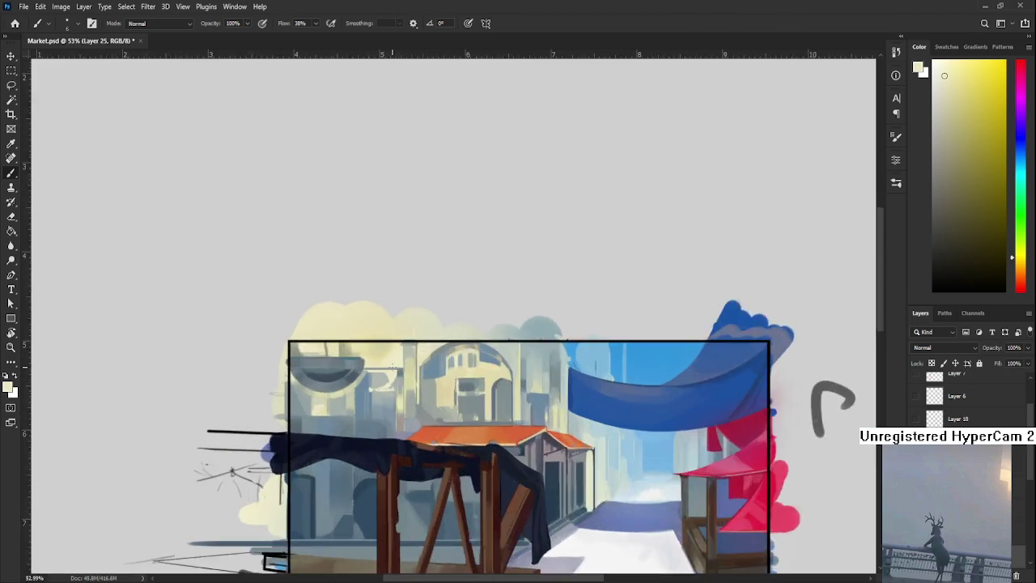
pyautogui.moveTo(287, 393)
pyautogui.mouseDown()
pyautogui.moveTo(330, 371)
pyautogui.moveTo(370, 397)
pyautogui.moveTo(369, 362)
pyautogui.moveTo(435, 382)
pyautogui.mouseUp()
pyautogui.hotkey('ctrl', 'z')
pyautogui.moveTo(307, 366); pyautogui.dragTo(311, 372)
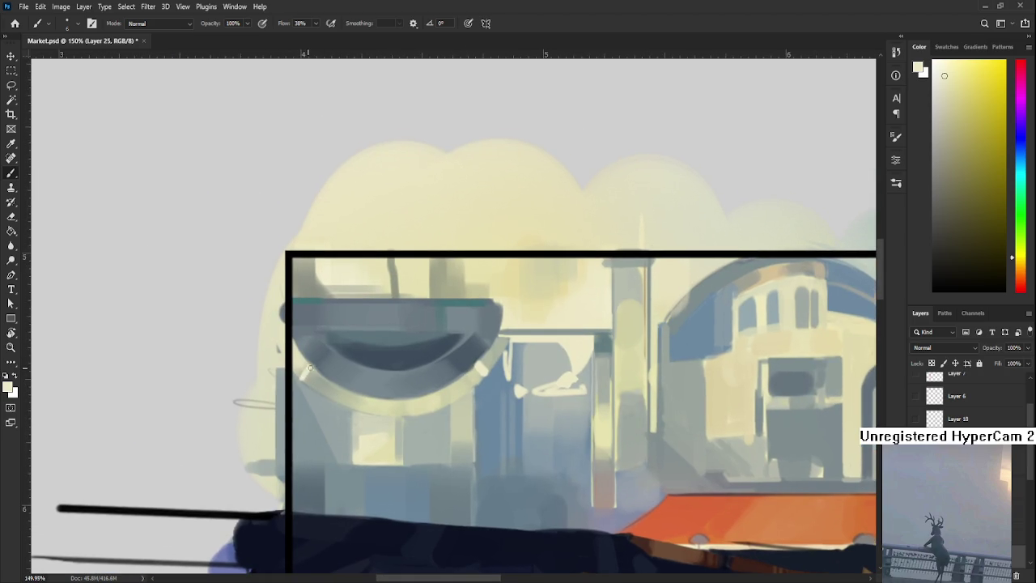
# Add pale highlight strokes along the bowl's top edge.
pyautogui.moveTo(420, 274)
pyautogui.mouseDown()
pyautogui.moveTo(354, 364)
pyautogui.moveTo(312, 338)
pyautogui.mouseUp()
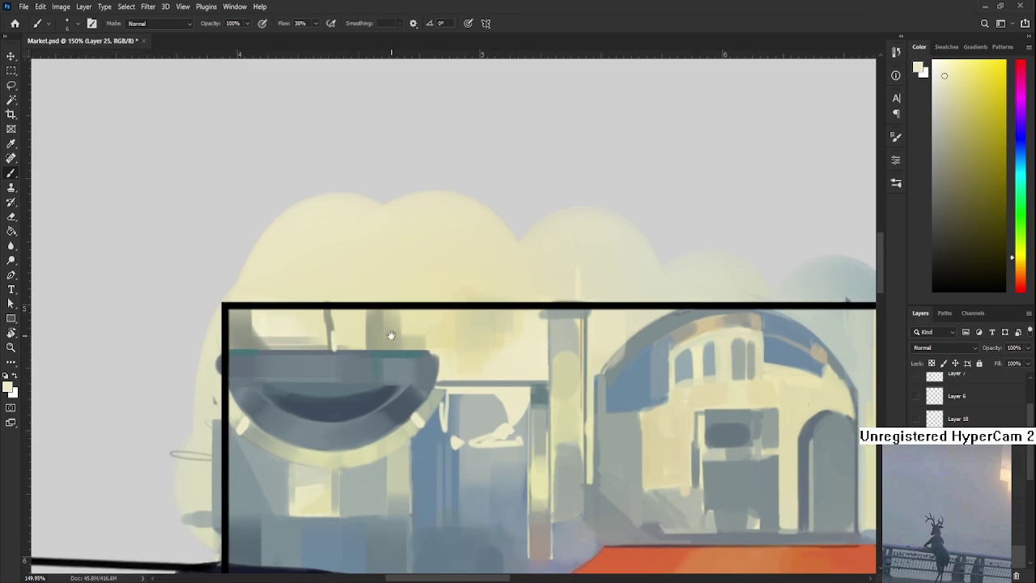
pyautogui.moveTo(404, 346); pyautogui.dragTo(419, 347)
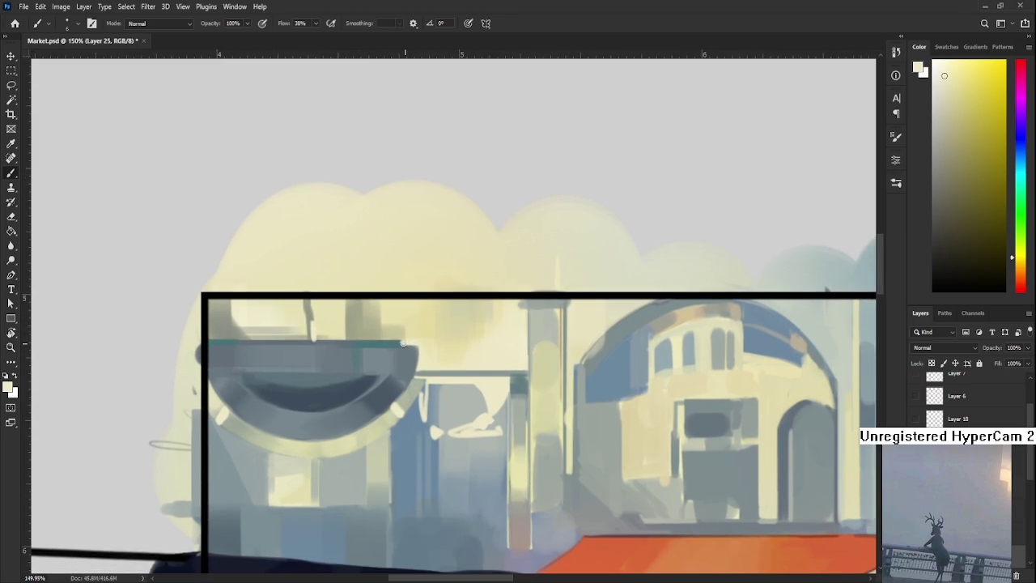
pyautogui.hscroll(-2, 419, 348)
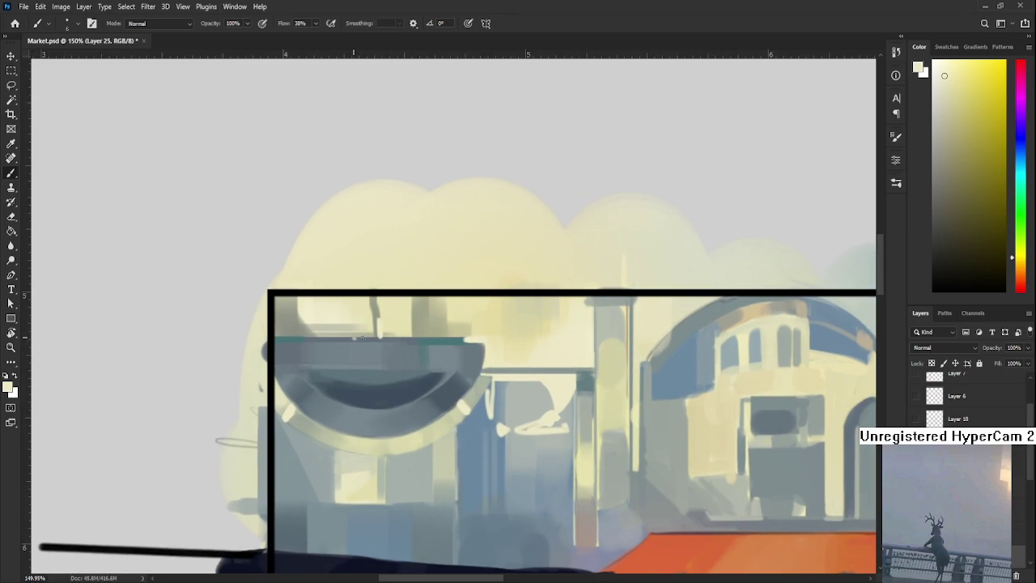
pyautogui.moveTo(358, 338); pyautogui.dragTo(386, 339)
pyautogui.hscroll(1, 386, 413)
pyautogui.hscroll(1, 407, 381)
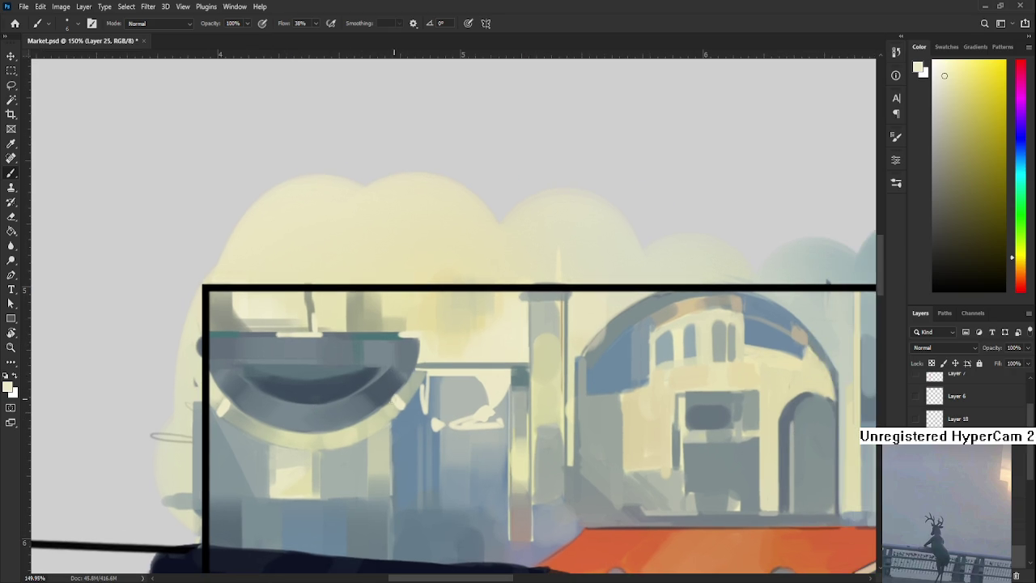
# Darken the bowl's left side with sampled dark blue-grey, then zoom out.
pyautogui.keyDown('alt'); pyautogui.click(389, 395); pyautogui.keyUp('alt')
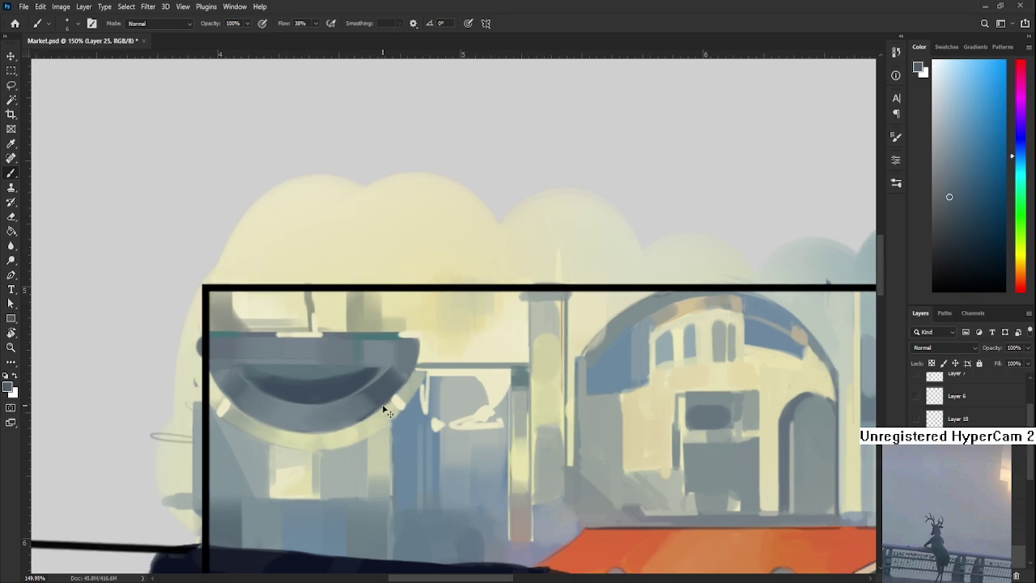
pyautogui.moveTo(314, 420)
pyautogui.mouseDown()
pyautogui.moveTo(440, 394)
pyautogui.moveTo(445, 443)
pyautogui.mouseUp()
pyautogui.moveTo(350, 413); pyautogui.dragTo(386, 431)
pyautogui.scroll(-1, 362, 387)
pyautogui.scroll(-3, 363, 387)
pyautogui.scroll(-2, 362, 387)
pyautogui.moveTo(491, 480); pyautogui.dragTo(421, 478)
pyautogui.scroll(-2, 421, 478)
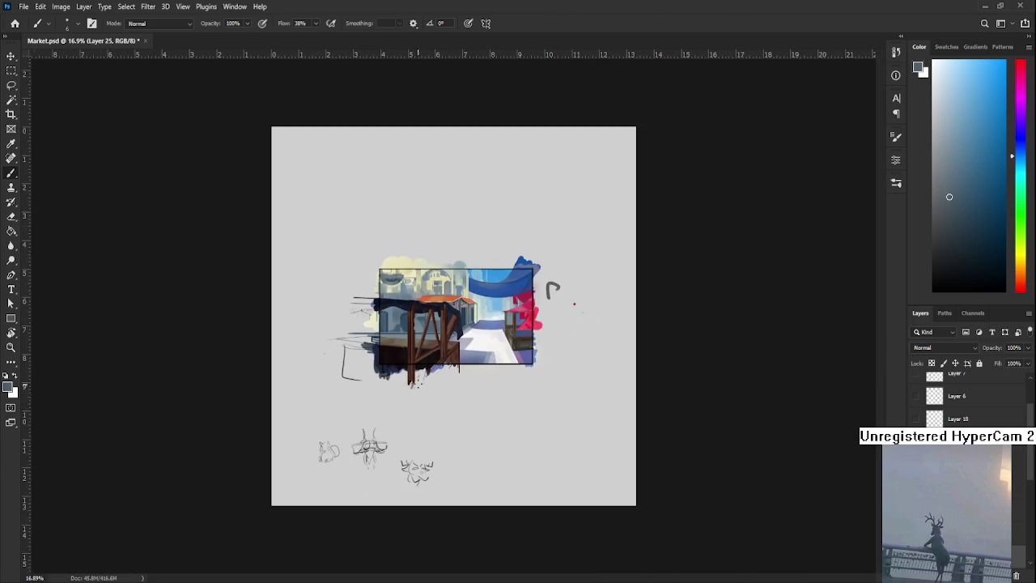
# Toggle a layer to compare building tones and pan toward the domed buildings.
pyautogui.scroll(3, 404, 283)
pyautogui.scroll(2, 404, 282)
pyautogui.scroll(2, 405, 283)
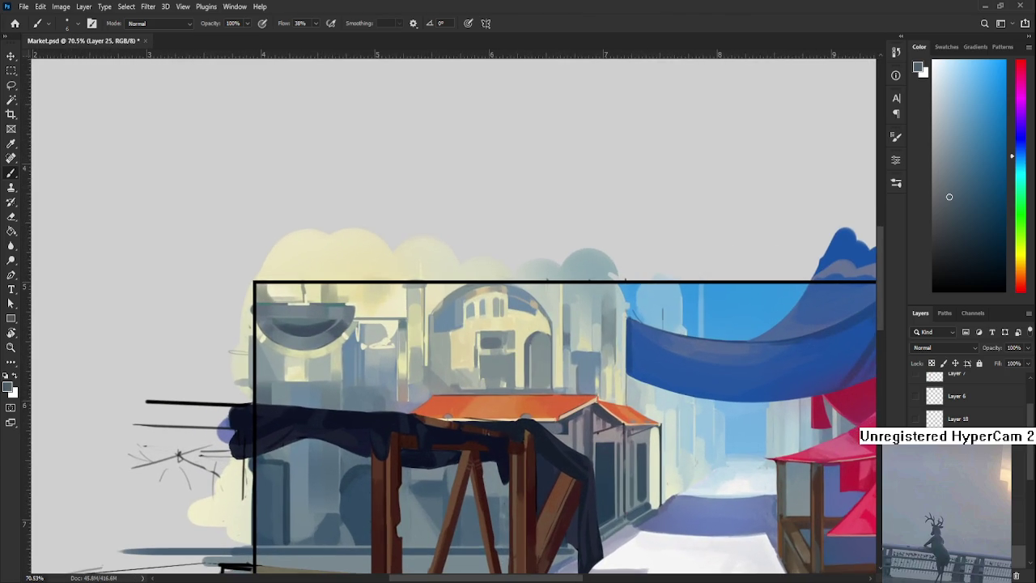
pyautogui.hotkey('ctrl', ',')
pyautogui.hotkey('ctrl', ',')
pyautogui.hotkey('ctrl', ',')
pyautogui.hotkey('ctrl', ',')
pyautogui.hotkey('ctrl', ',')
pyautogui.hotkey('ctrl', ',')
pyautogui.hotkey('ctrl', ',')
pyautogui.hotkey('ctrl', ',')
pyautogui.hotkey('ctrl', ',')
pyautogui.hotkey('ctrl', ',')
pyautogui.hotkey('ctrl', ',')
pyautogui.hotkey('ctrl', ',')
pyautogui.hotkey('ctrl', ',')
pyautogui.hotkey('ctrl', ',')
pyautogui.hotkey('ctrl', ',')
pyautogui.hotkey('ctrl', ',')
pyautogui.hotkey('ctrl', ',')
pyautogui.hotkey('ctrl', ',')
pyautogui.moveTo(583, 418); pyautogui.dragTo(505, 387)
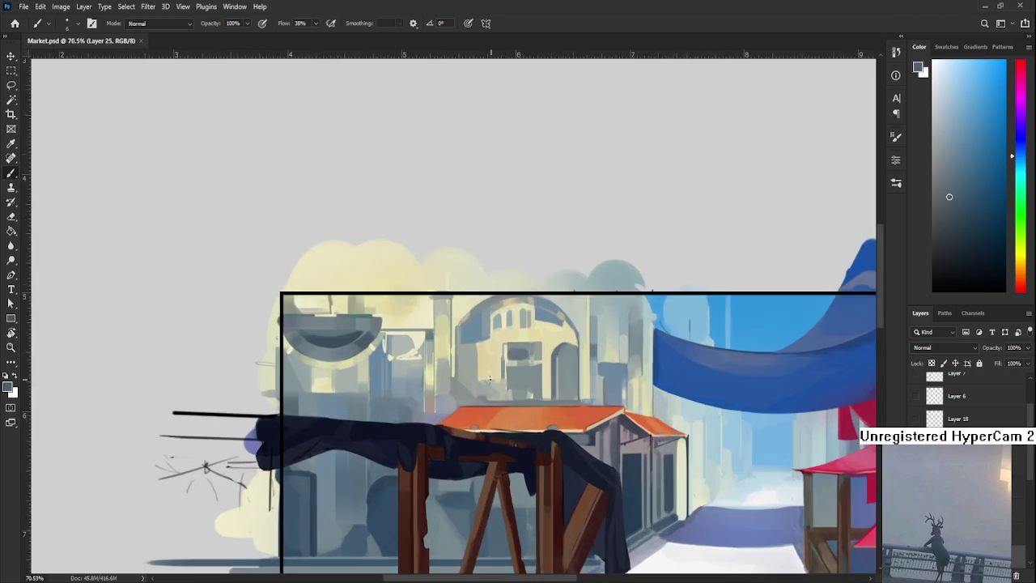
# Sample a muted green from the buildings and enlarge the brush to 15.
pyautogui.scroll(1, 388, 403)
pyautogui.scroll(1, 389, 404)
pyautogui.keyDown('alt'); pyautogui.click(388, 403); pyautogui.keyUp('alt')
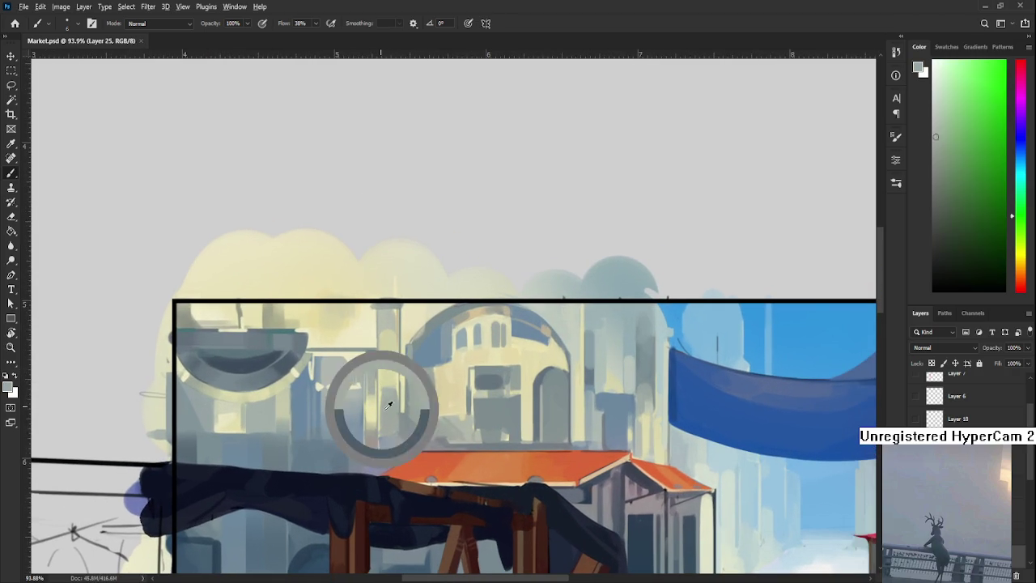
pyautogui.moveTo(387, 404); pyautogui.dragTo(393, 391)
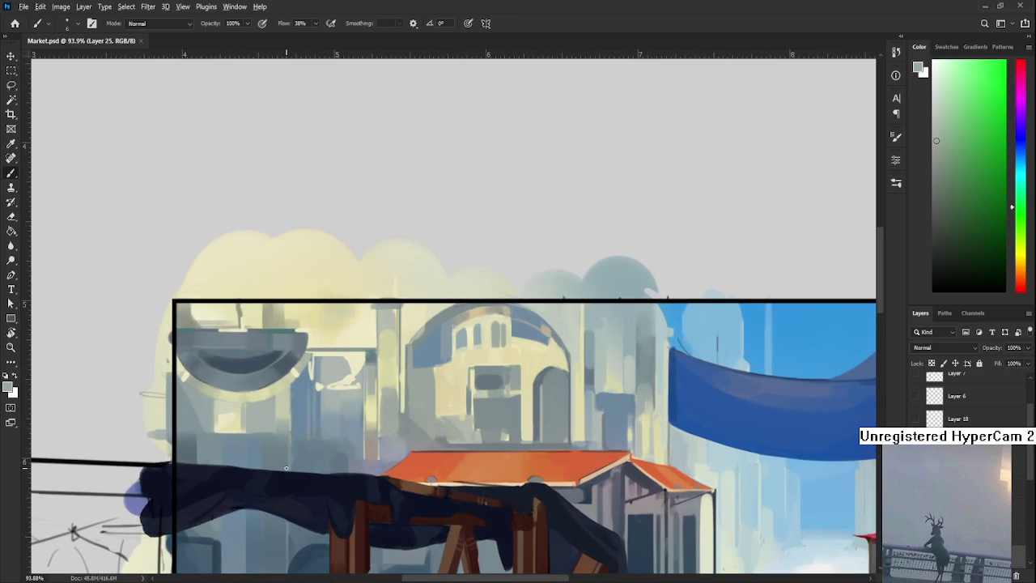
pyautogui.keyDown('alt'); pyautogui.click(388, 392); pyautogui.keyUp('alt')
pyautogui.press(']')
pyautogui.press(']')
pyautogui.press(']')
pyautogui.press(']')
pyautogui.press(']')
pyautogui.press(']')
pyautogui.scroll(1, 453, 324)
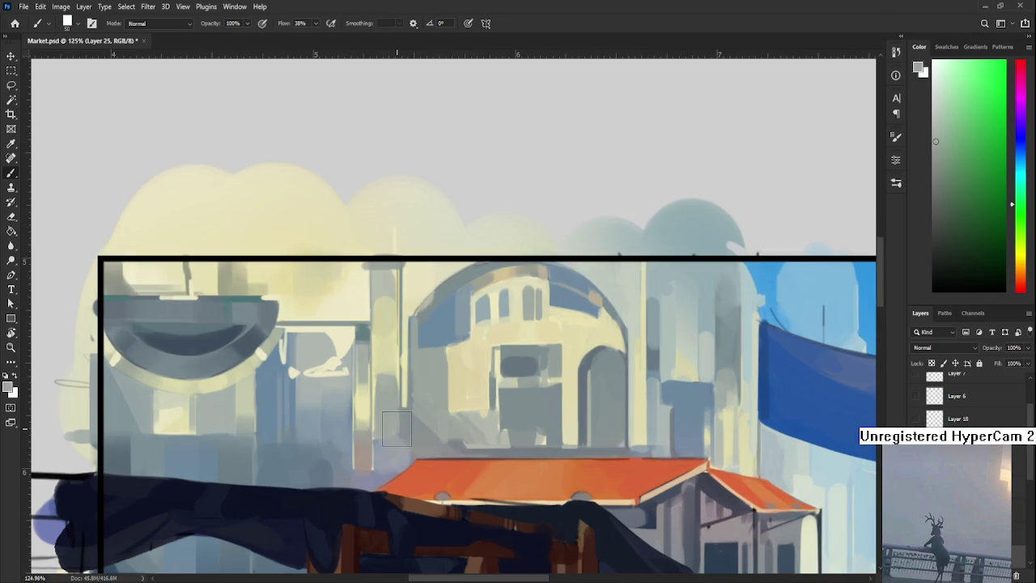
# Sample pale cream and yellow tones from the walls beside the dome.
pyautogui.scroll(1, 388, 405)
pyautogui.keyDown('alt'); pyautogui.click(374, 356); pyautogui.keyUp('alt')
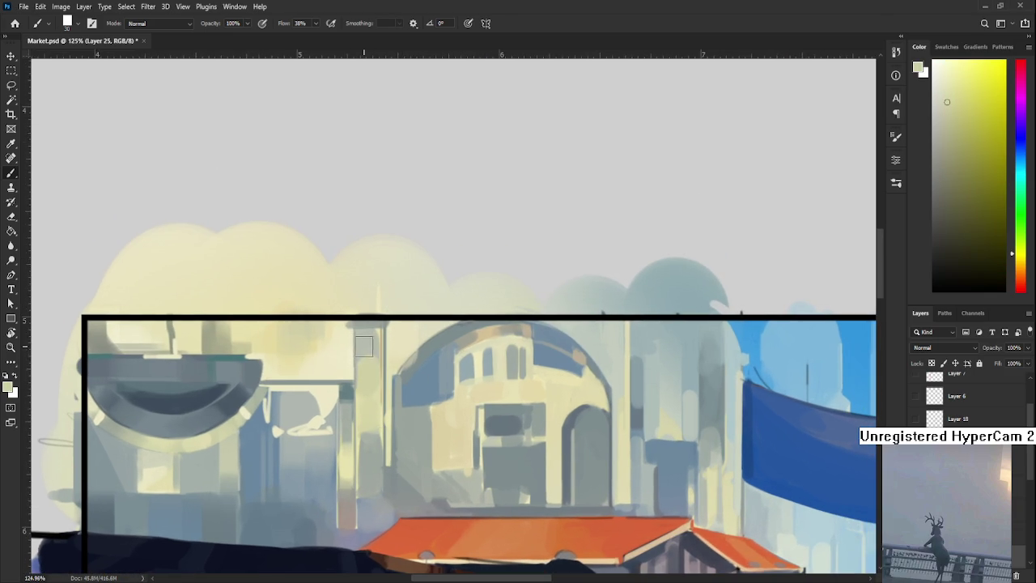
pyautogui.keyDown('alt'); pyautogui.click(365, 361); pyautogui.keyUp('alt')
pyautogui.keyDown('alt'); pyautogui.click(368, 348); pyautogui.keyUp('alt')
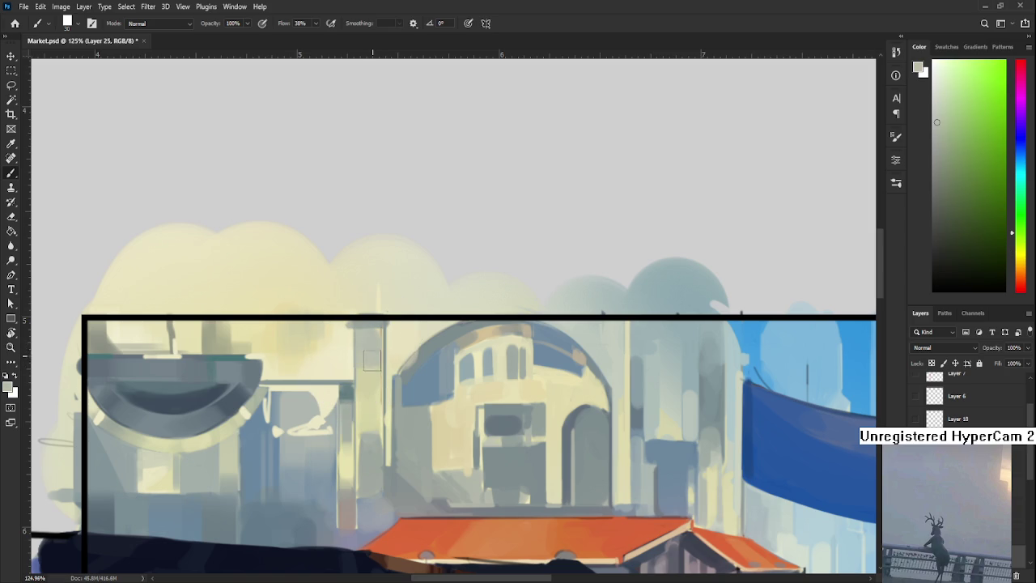
pyautogui.keyDown('alt'); pyautogui.click(366, 342); pyautogui.keyUp('alt')
pyautogui.keyDown('alt'); pyautogui.click(347, 334); pyautogui.keyUp('alt')
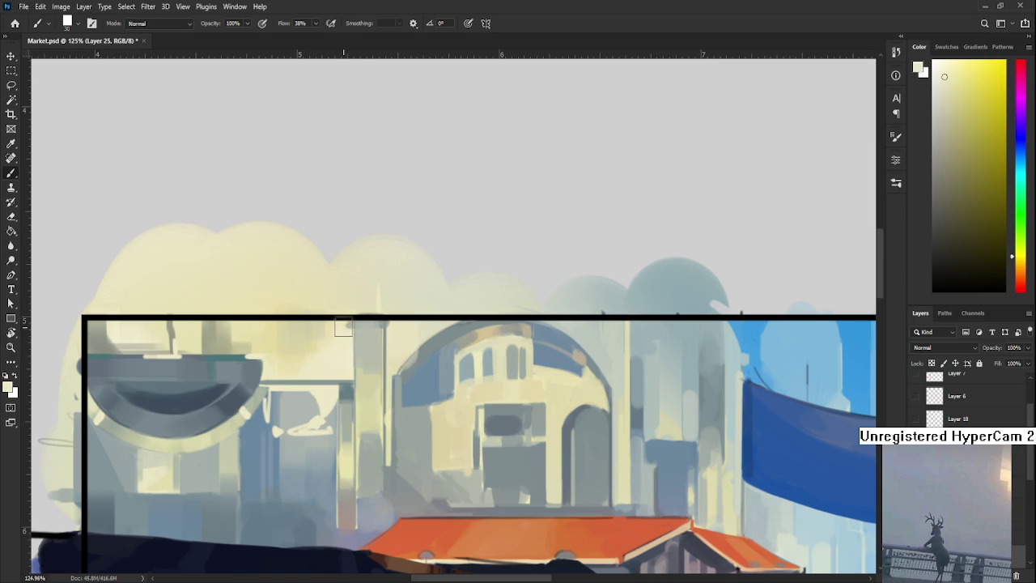
pyautogui.keyDown('alt'); pyautogui.click(335, 330); pyautogui.keyUp('alt')
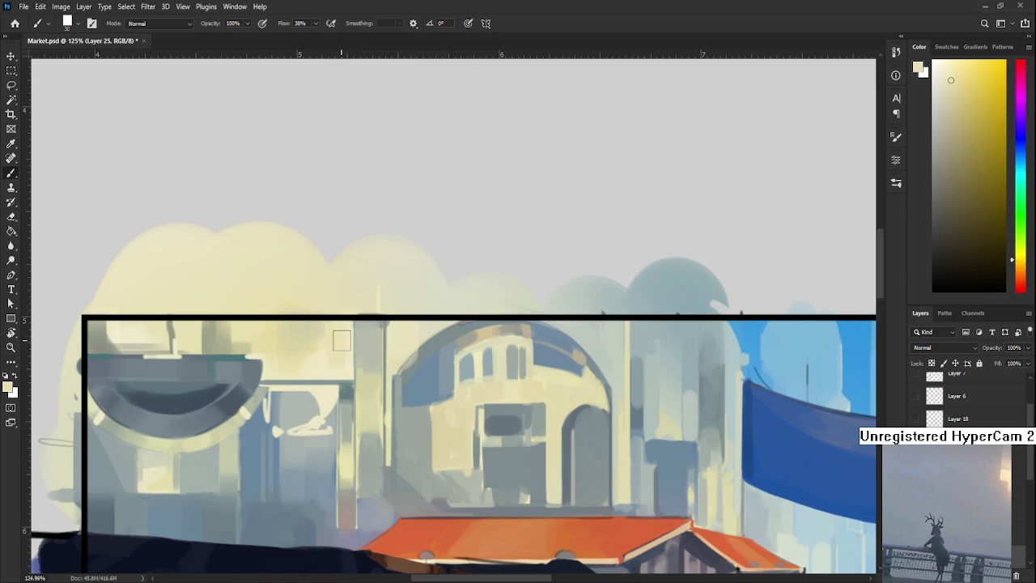
pyautogui.keyDown('alt'); pyautogui.click(341, 353); pyautogui.keyUp('alt')
# Pick up the dome's grey-blue and shrink the brush for fine lines.
pyautogui.moveTo(365, 338)
pyautogui.mouseDown()
pyautogui.moveTo(332, 349)
pyautogui.moveTo(358, 332)
pyautogui.mouseUp()
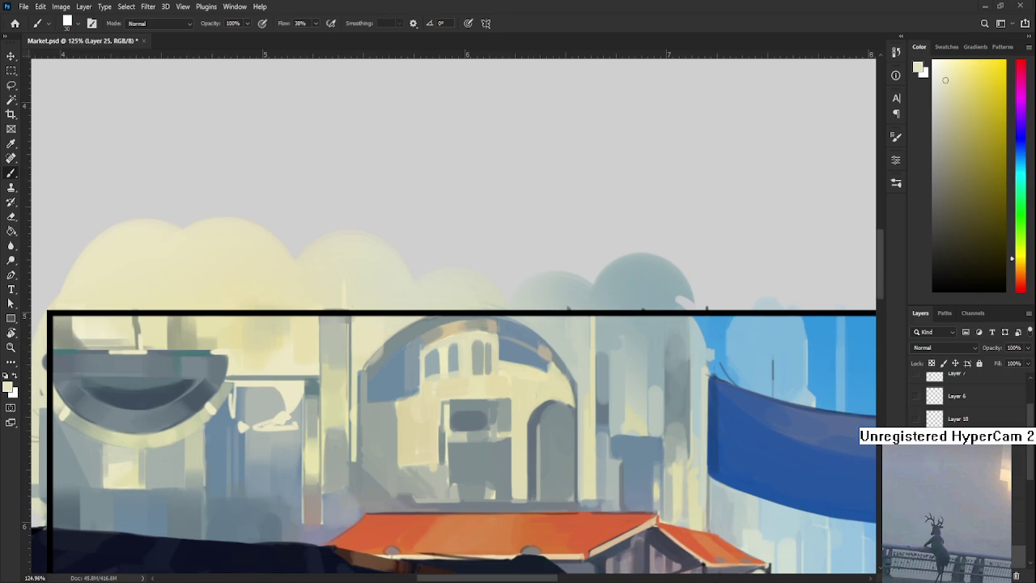
pyautogui.moveTo(394, 335)
pyautogui.mouseDown()
pyautogui.moveTo(411, 326)
pyautogui.moveTo(384, 373)
pyautogui.mouseUp()
pyautogui.keyDown('alt'); pyautogui.click(412, 335); pyautogui.keyUp('alt')
pyautogui.press('[')
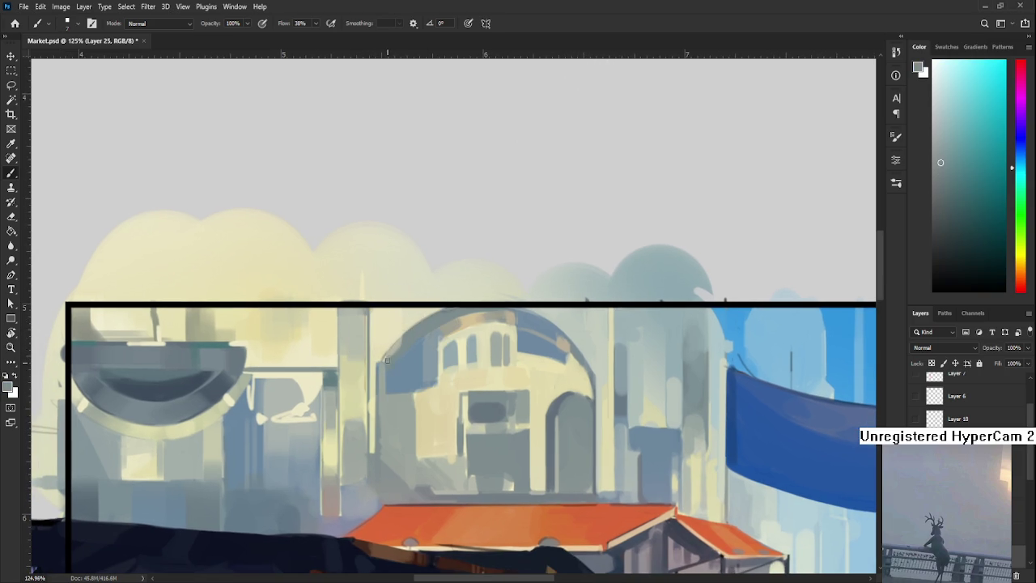
# Paint a dark grey-blue line along the arch's left edge.
pyautogui.keyDown('alt'); pyautogui.scroll(-2, 397, 356); pyautogui.keyUp('alt')
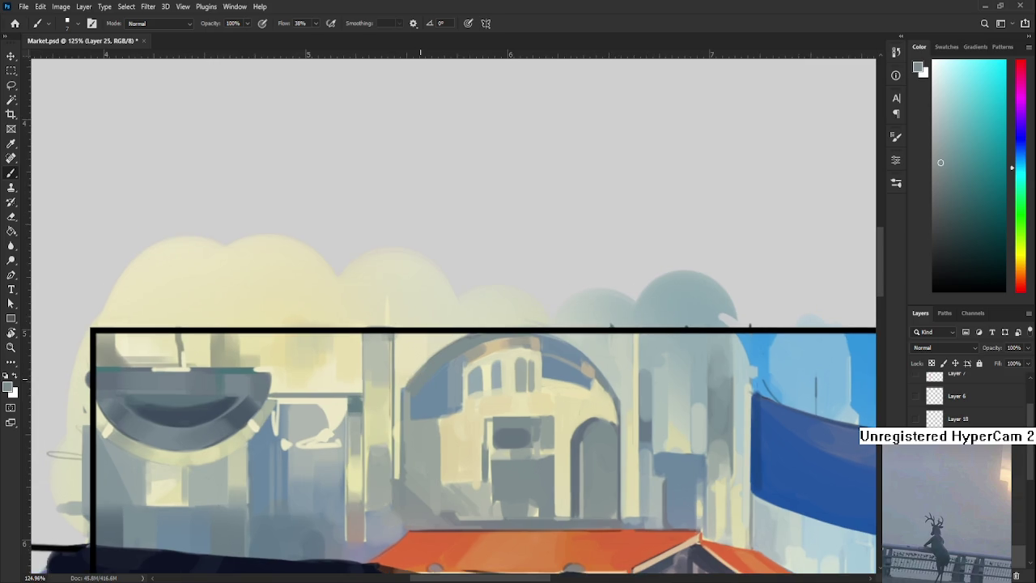
pyautogui.keyDown('alt'); pyautogui.scroll(2, 530, 441); pyautogui.keyUp('alt')
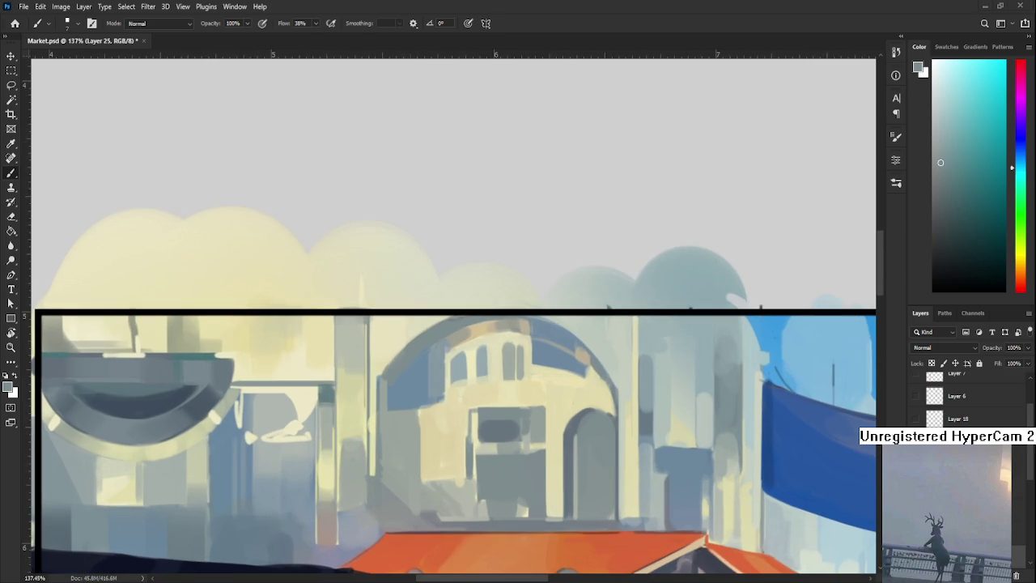
pyautogui.keyDown('alt'); pyautogui.scroll(-2, 390, 381); pyautogui.keyUp('alt')
pyautogui.keyDown('alt'); pyautogui.click(264, 392); pyautogui.keyUp('alt')
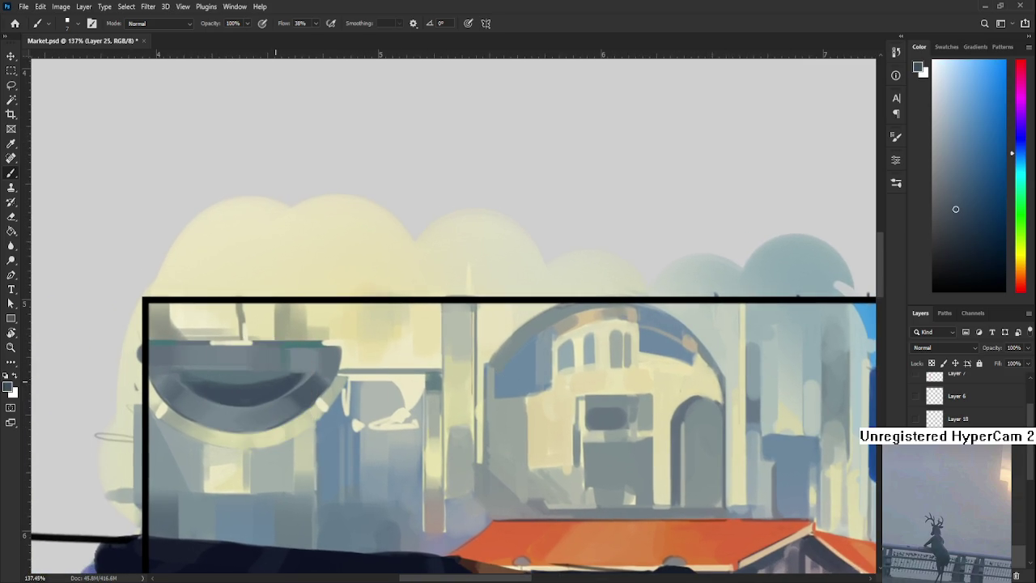
pyautogui.keyDown('alt'); pyautogui.scroll(2, 385, 354); pyautogui.keyUp('alt')
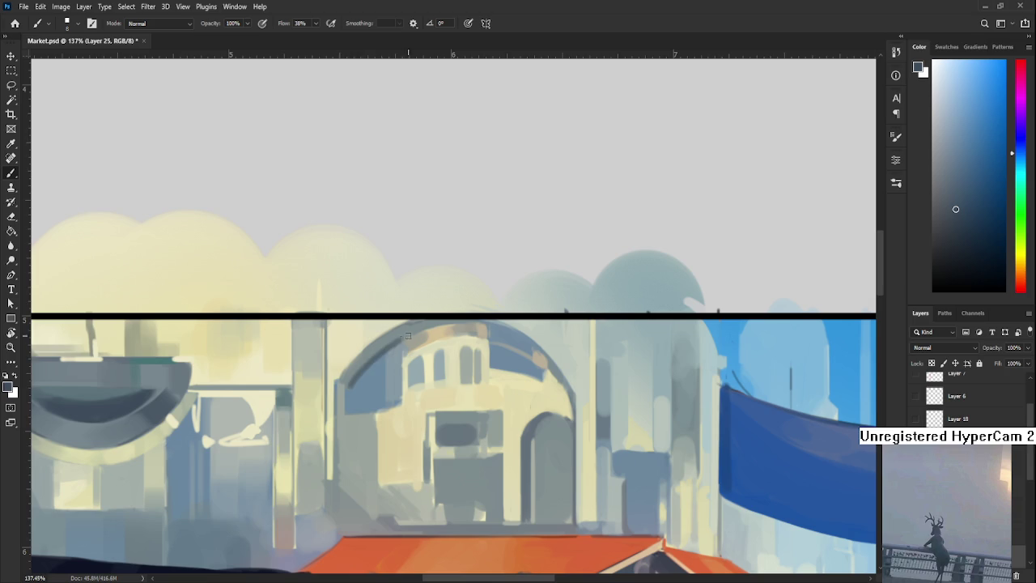
pyautogui.moveTo(354, 378)
pyautogui.mouseDown()
pyautogui.moveTo(397, 344)
pyautogui.moveTo(447, 323)
pyautogui.moveTo(486, 326)
pyautogui.moveTo(448, 360)
pyautogui.mouseUp()
# With the view rotated, darken and extend the arch line down its inner edge.
pyautogui.press('r')
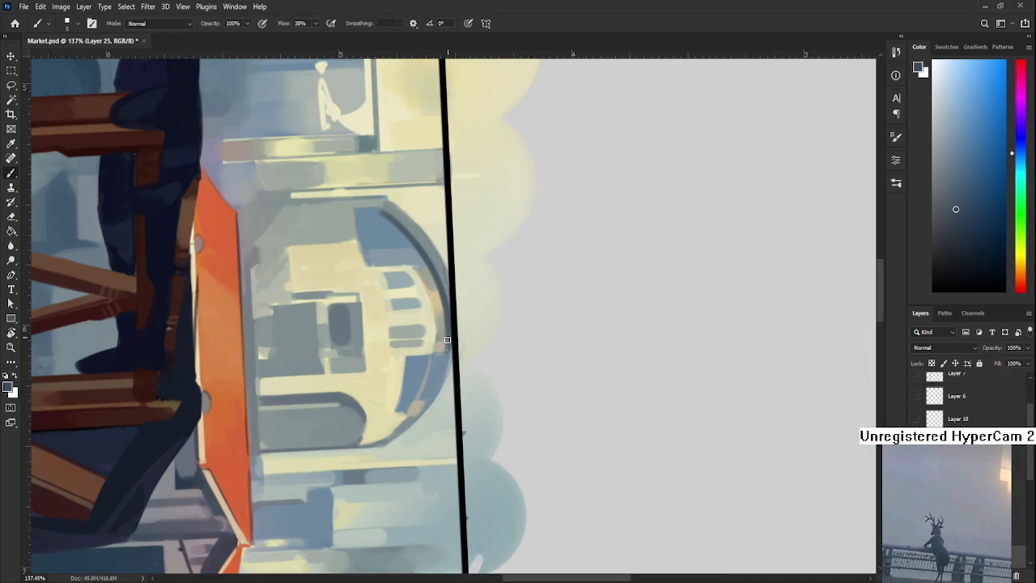
pyautogui.moveTo(447, 361)
pyautogui.mouseDown()
pyautogui.moveTo(421, 409)
pyautogui.moveTo(380, 440)
pyautogui.mouseUp()
pyautogui.moveTo(424, 409); pyautogui.dragTo(372, 442)
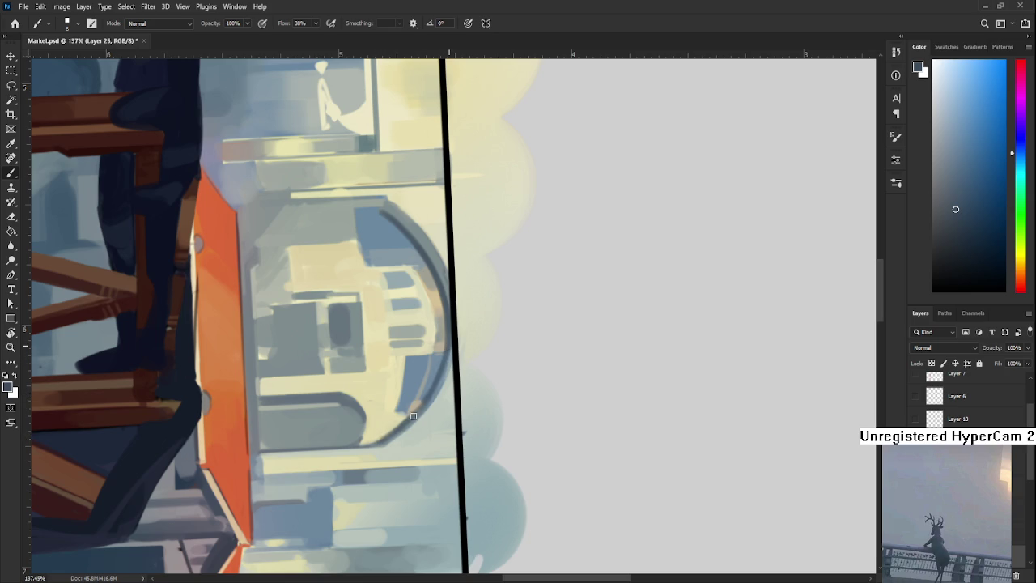
pyautogui.moveTo(445, 364)
pyautogui.mouseDown()
pyautogui.moveTo(405, 424)
pyautogui.moveTo(490, 362)
pyautogui.mouseUp()
pyautogui.press('r')
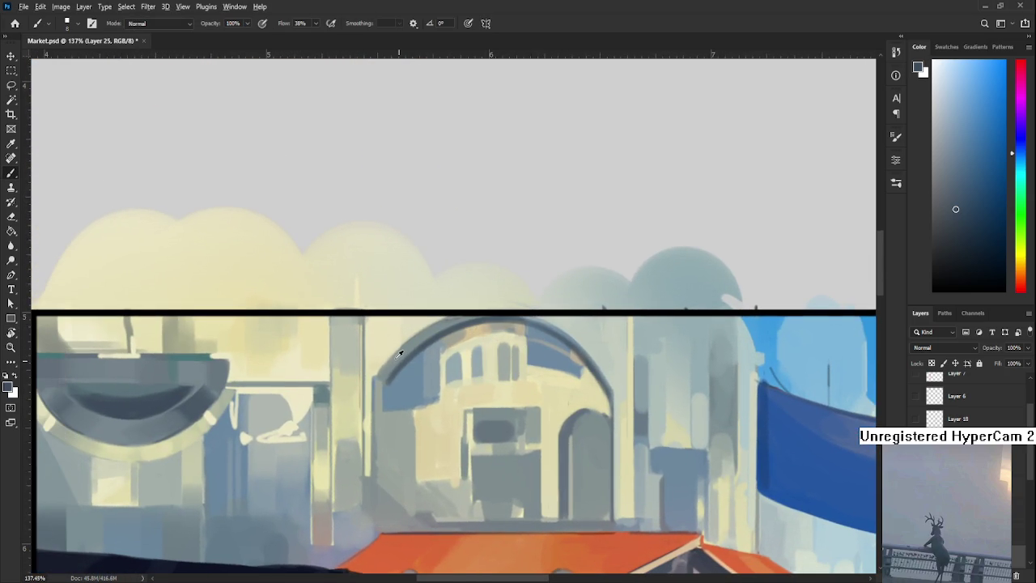
# Sample several colours from around the arch to fine-tune the paint tone.
pyautogui.keyDown('alt'); pyautogui.click(392, 363); pyautogui.keyUp('alt')
pyautogui.moveTo(392, 363)
pyautogui.mouseDown()
pyautogui.moveTo(534, 327)
pyautogui.moveTo(356, 392)
pyautogui.mouseUp()
pyautogui.keyDown('alt'); pyautogui.click(339, 317); pyautogui.keyUp('alt')
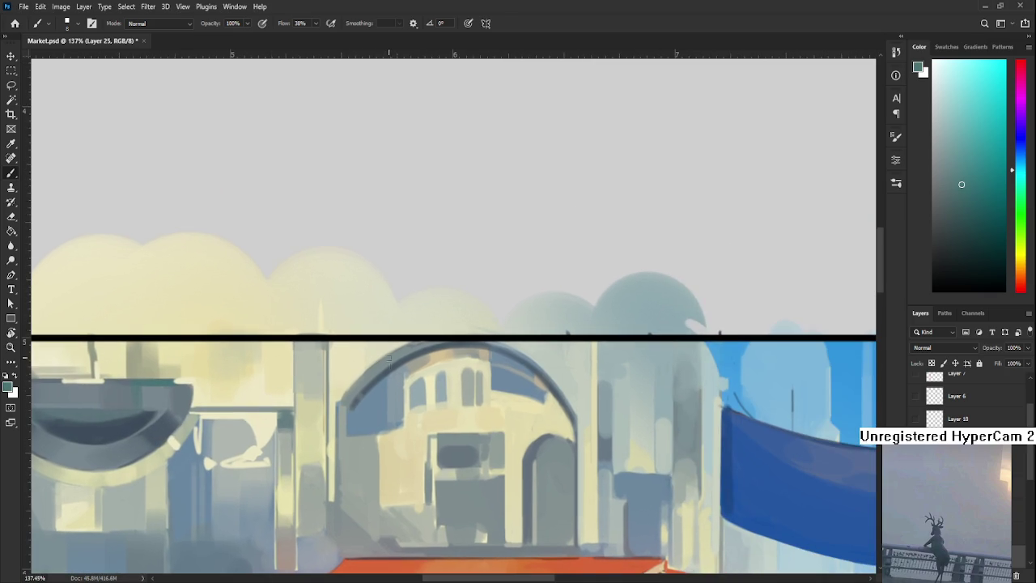
pyautogui.keyDown('alt'); pyautogui.click(378, 370); pyautogui.keyUp('alt')
pyautogui.keyDown('alt'); pyautogui.click(354, 391); pyautogui.keyUp('alt')
pyautogui.keyDown('alt'); pyautogui.click(379, 359); pyautogui.keyUp('alt')
pyautogui.keyDown('alt'); pyautogui.click(354, 390); pyautogui.keyUp('alt')
pyautogui.keyDown('alt'); pyautogui.click(370, 380); pyautogui.keyUp('alt')
pyautogui.keyDown('alt'); pyautogui.click(359, 377); pyautogui.keyUp('alt')
# Sample blue-grey from the bowl and thicken the arch's left side.
pyautogui.moveTo(410, 352); pyautogui.dragTo(423, 326)
pyautogui.keyDown('alt'); pyautogui.click(421, 320); pyautogui.keyUp('alt')
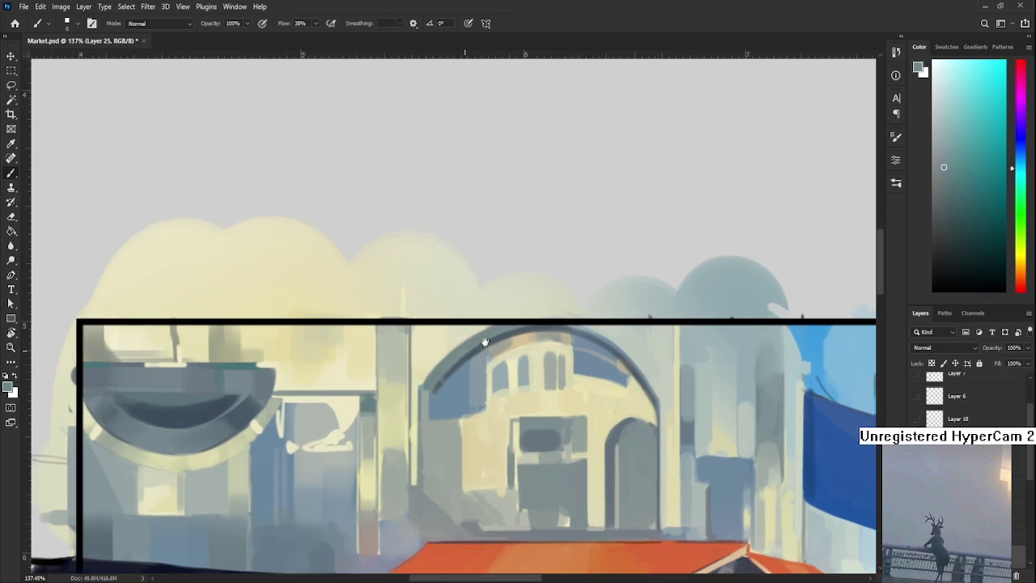
pyautogui.moveTo(430, 320); pyautogui.dragTo(587, 331)
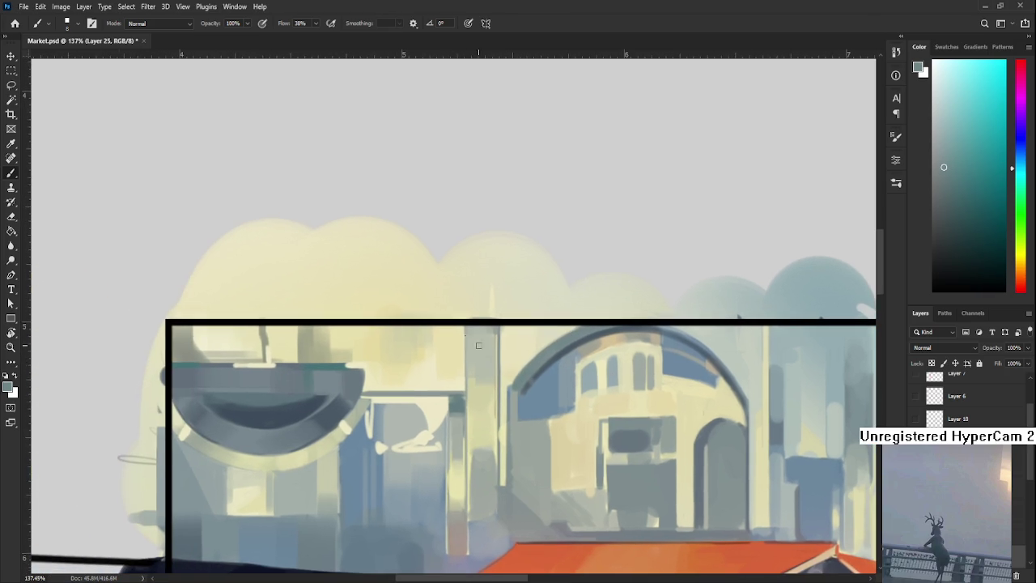
pyautogui.keyDown('alt'); pyautogui.click(273, 354); pyautogui.keyUp('alt')
pyautogui.moveTo(534, 356); pyautogui.dragTo(406, 393)
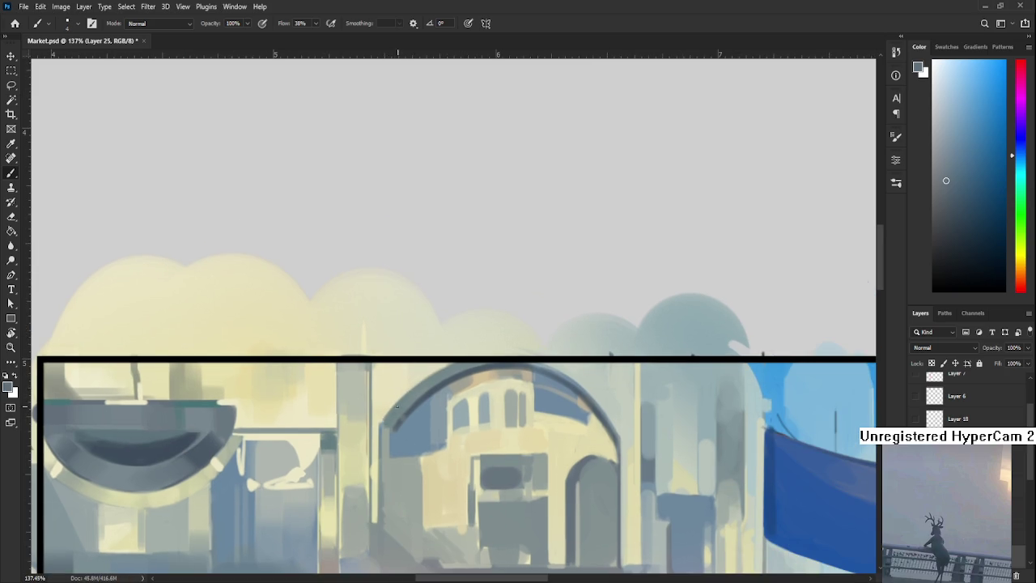
pyautogui.moveTo(383, 419); pyautogui.dragTo(437, 369)
# Resample pale cream, blue-grey and pale yellow with the arch recentred in view.
pyautogui.keyDown('alt'); pyautogui.click(424, 371); pyautogui.keyUp('alt')
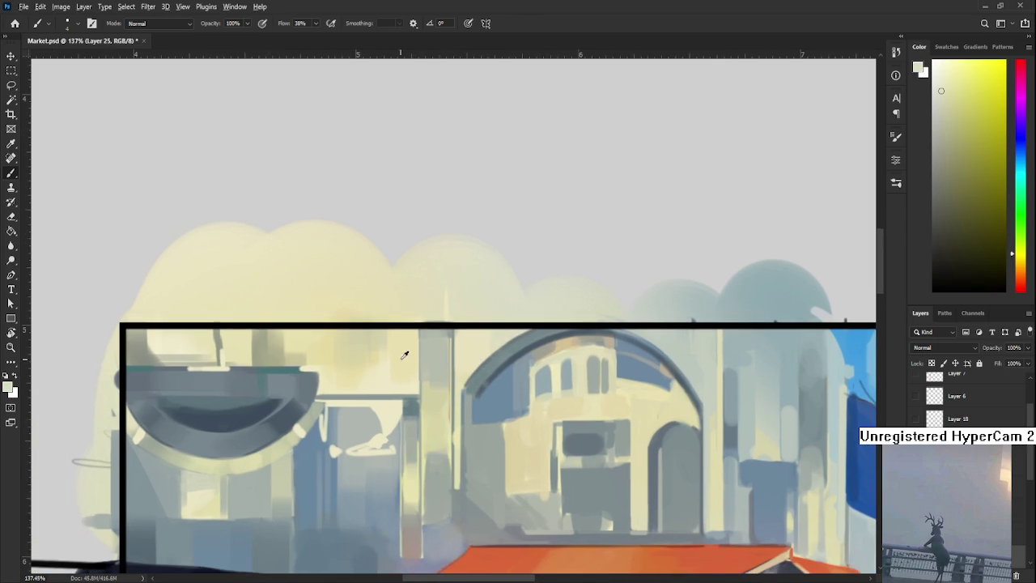
pyautogui.keyDown('alt'); pyautogui.click(285, 370); pyautogui.keyUp('alt')
pyautogui.moveTo(342, 399); pyautogui.dragTo(324, 397)
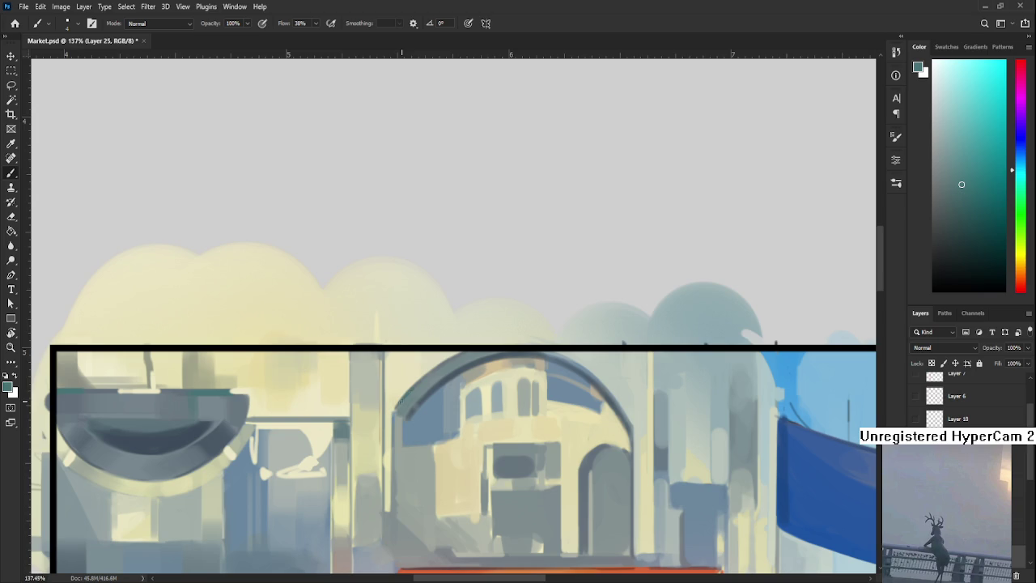
pyautogui.moveTo(412, 387); pyautogui.dragTo(382, 406)
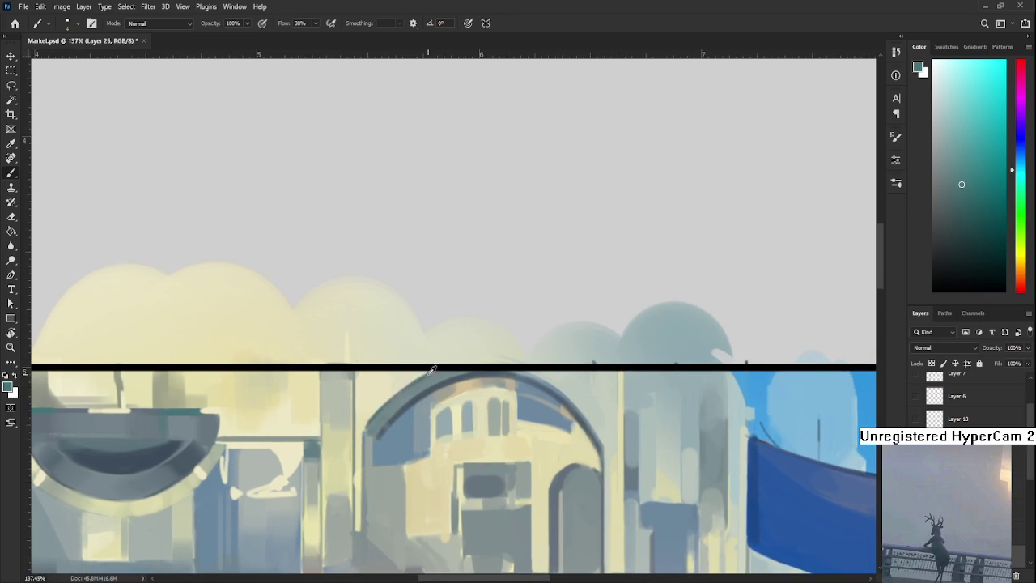
pyautogui.keyDown('alt'); pyautogui.click(380, 395); pyautogui.keyUp('alt')
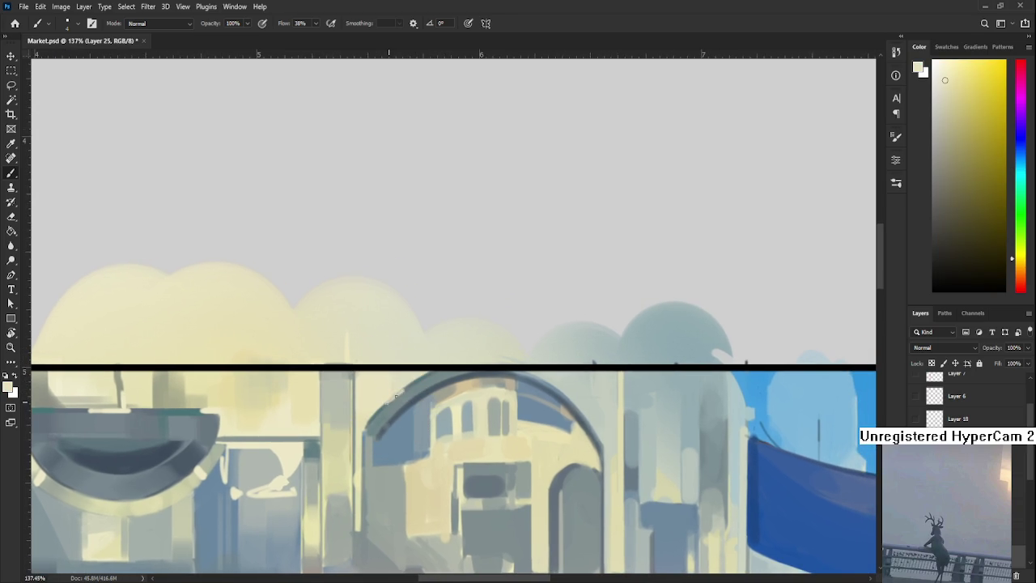